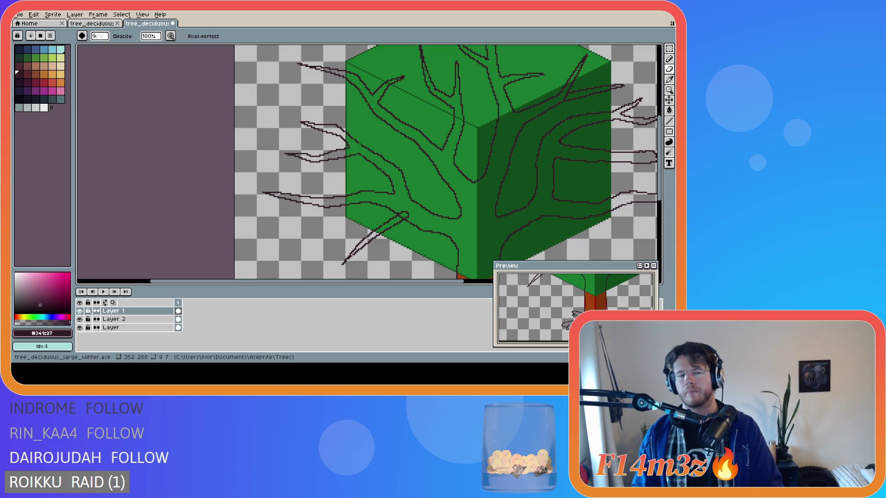
scroll(486, 185, "down", 1)
scroll(485, 186, "down", 1)
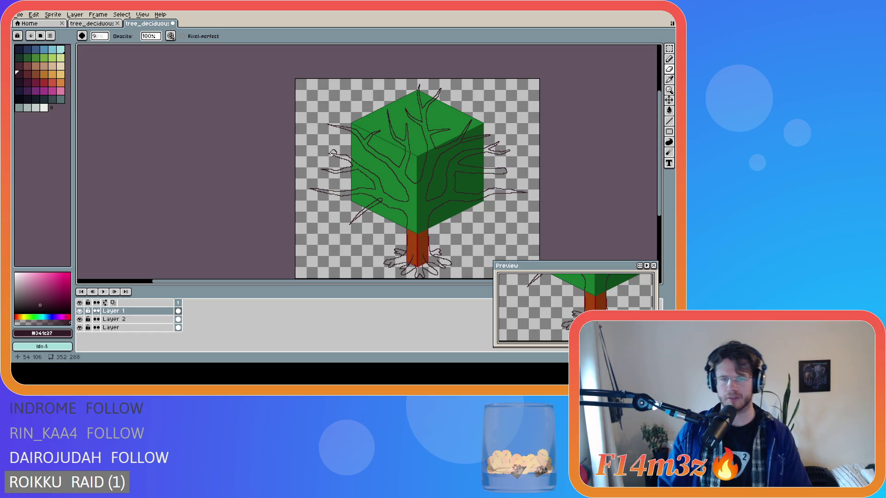
left_click(96, 24)
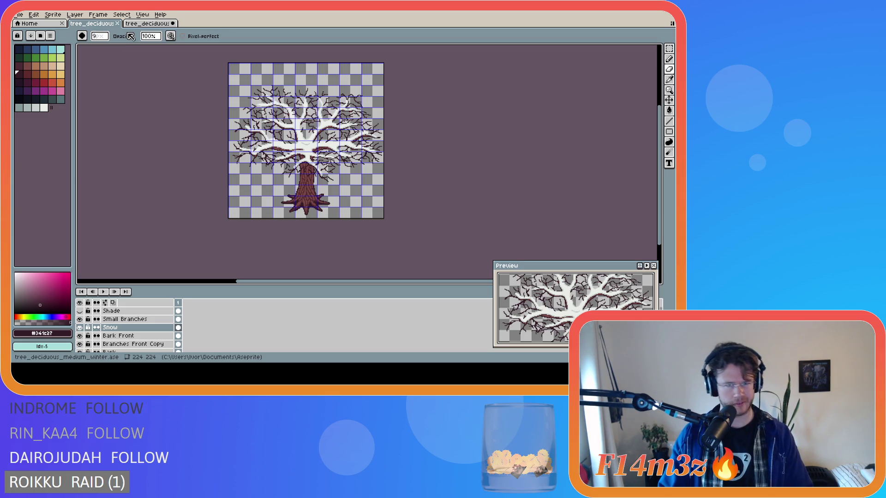
left_click(146, 25)
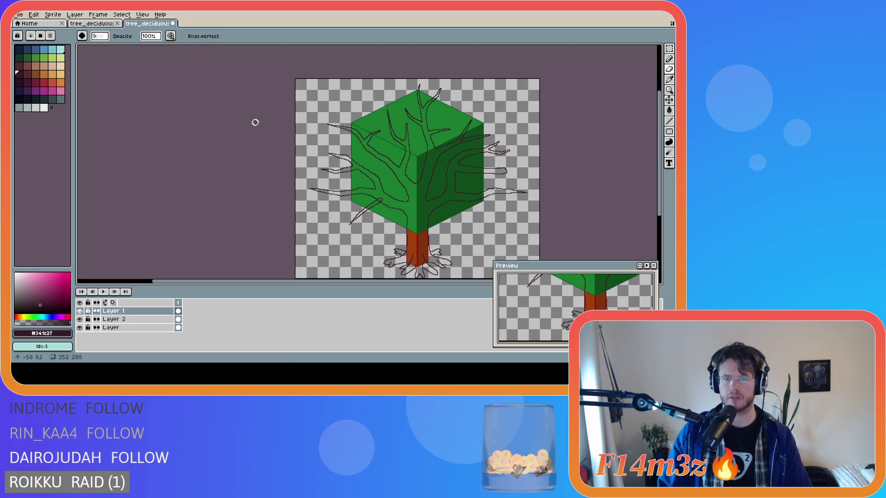
scroll(399, 237, "up", 1)
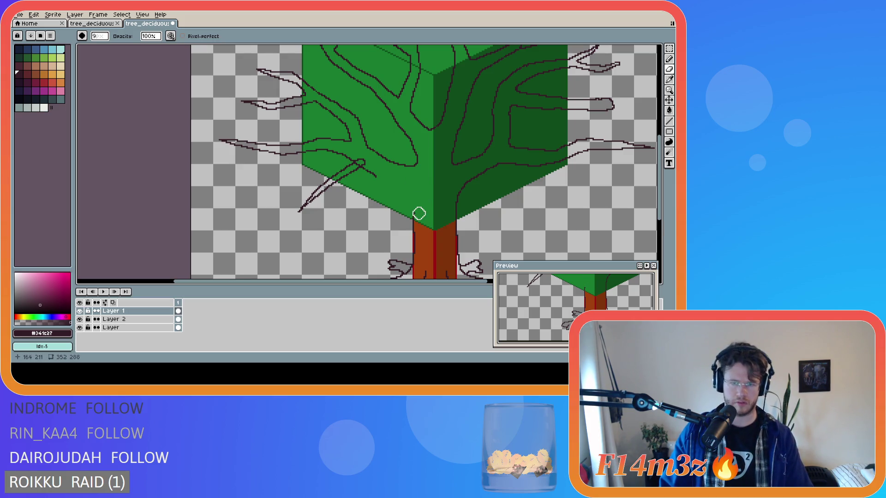
Switch tools while studying the trunk edges; no new strokes are drawn.
key("e")
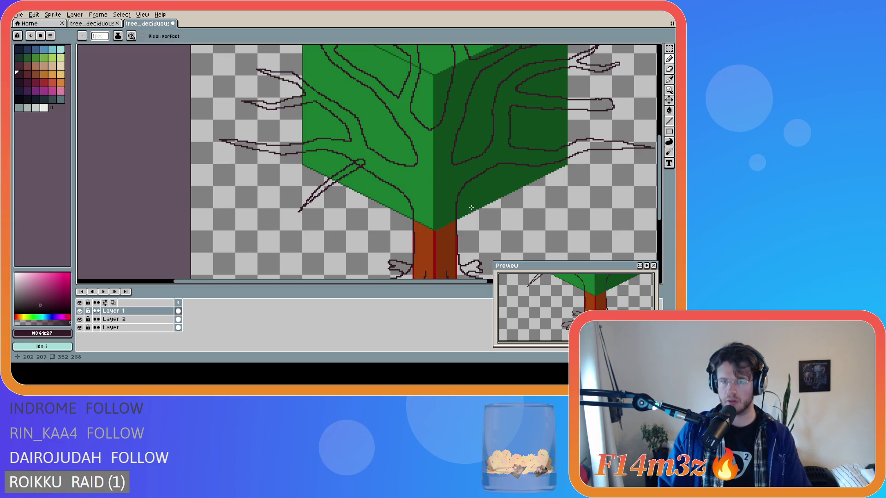
scroll(469, 217, "down", 1)
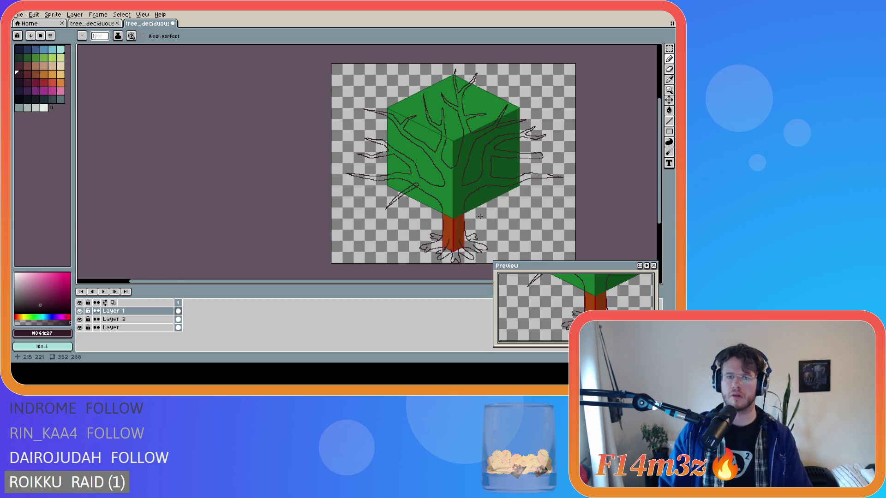
scroll(480, 218, "up", 2)
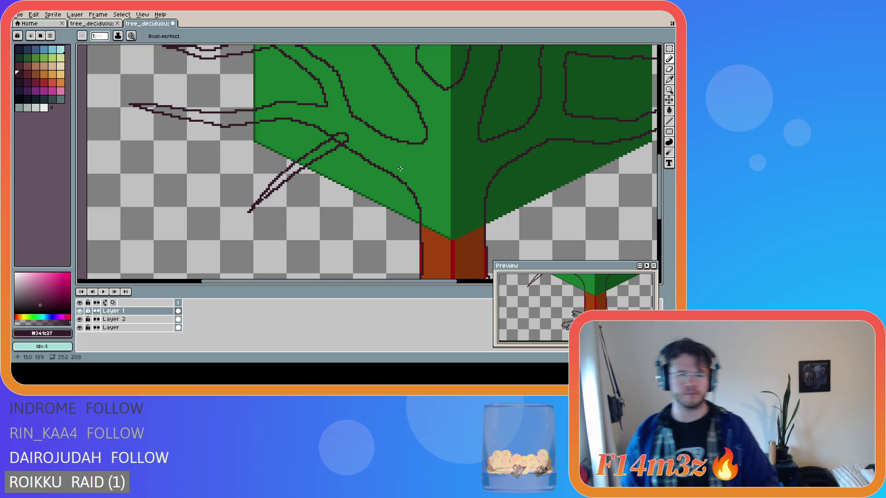
scroll(367, 213, "down", 1)
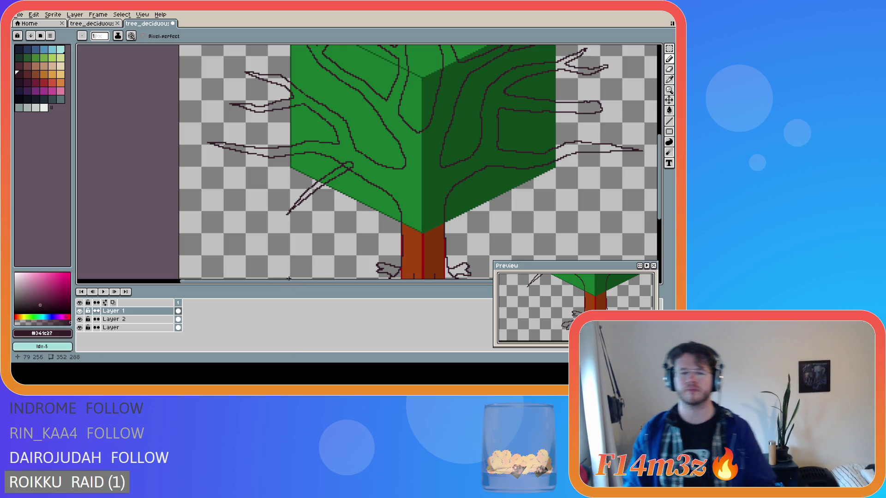
scroll(346, 242, "right", 3)
scroll(364, 237, "down", 1)
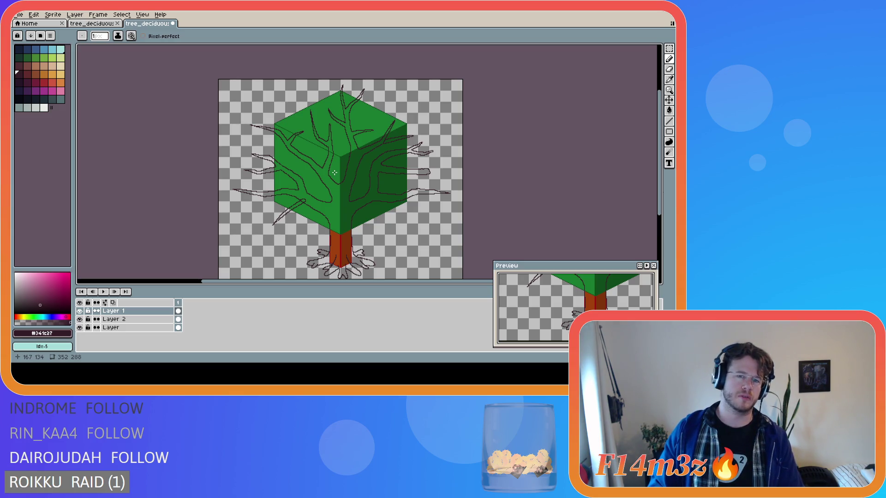
scroll(333, 172, "up", 2)
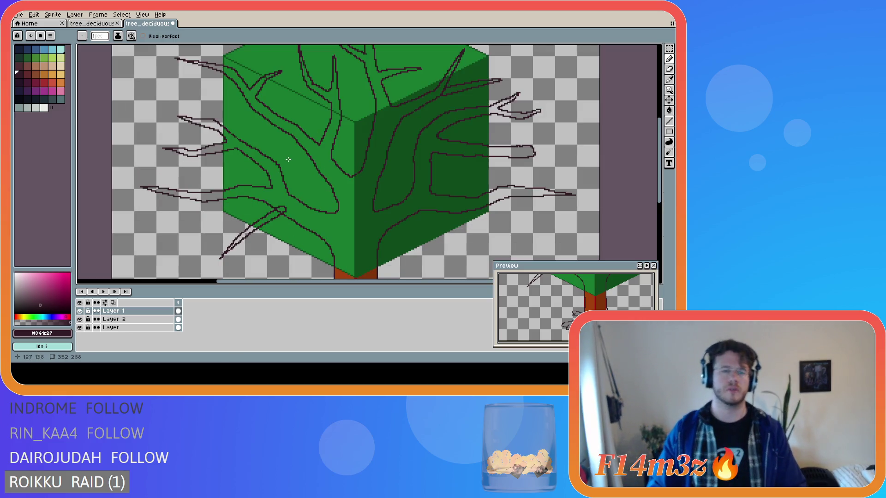
scroll(320, 220, "up", 1)
key("b")
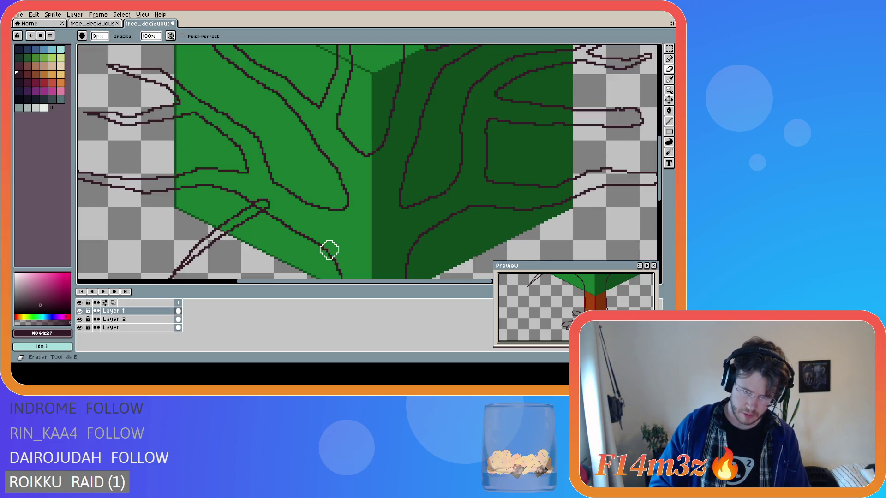
key("minus")
key("minus")
key("minus")
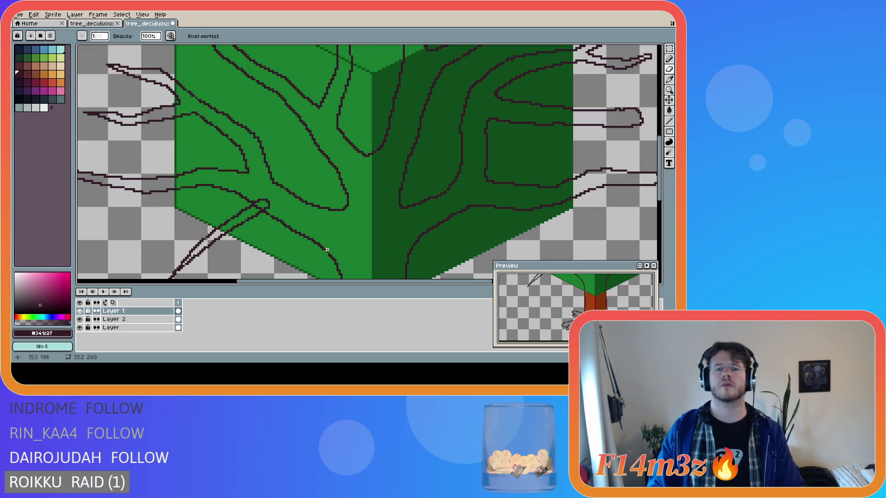
key("e")
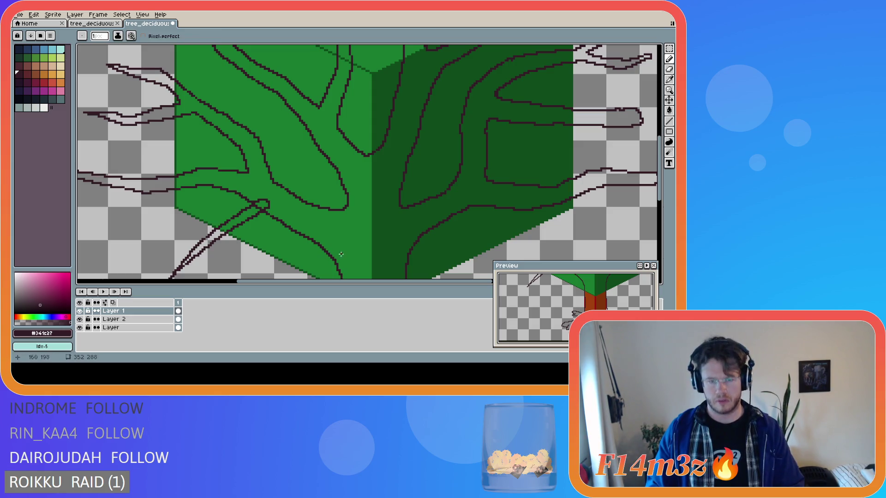
scroll(334, 254, "down", 1)
scroll(376, 269, "down", 1)
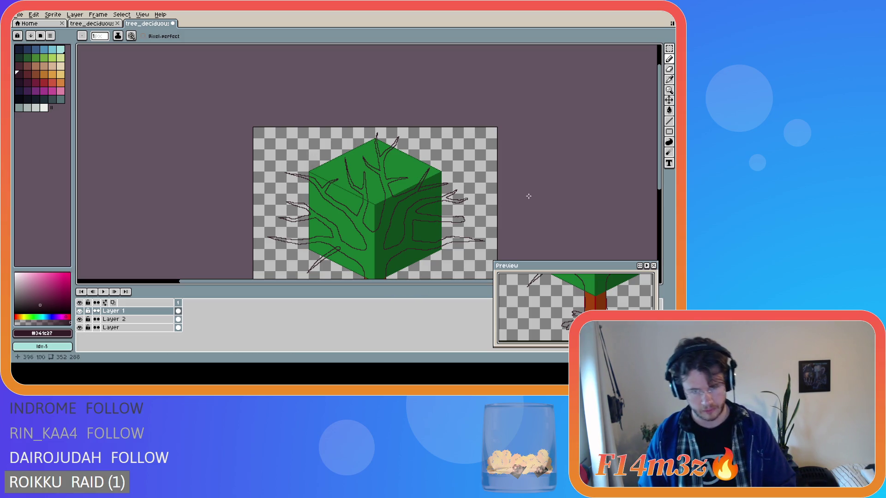
mouse_move(660, 178)
left_mouse_down()
mouse_move(664, 211)
mouse_move(521, 225)
left_mouse_up()
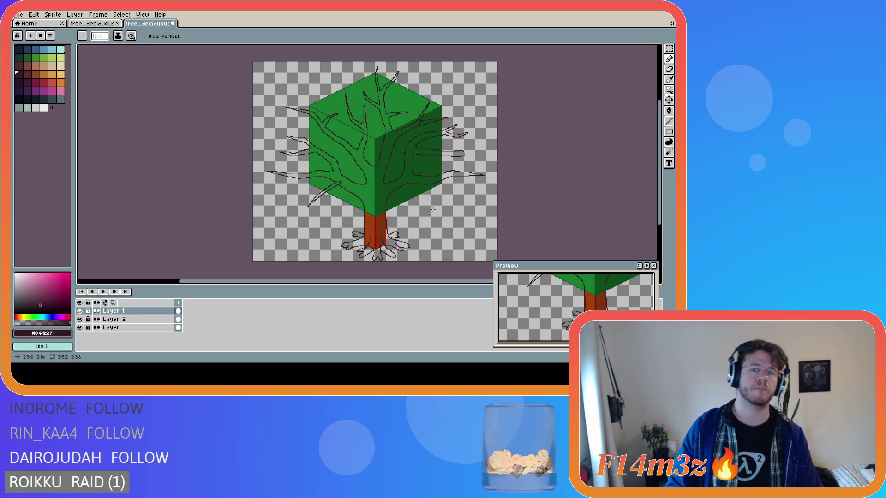
key("i")
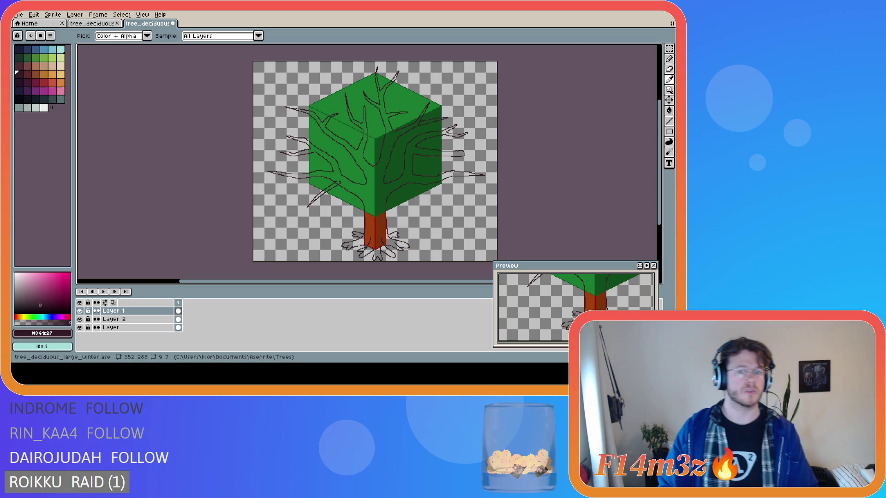
key("b")
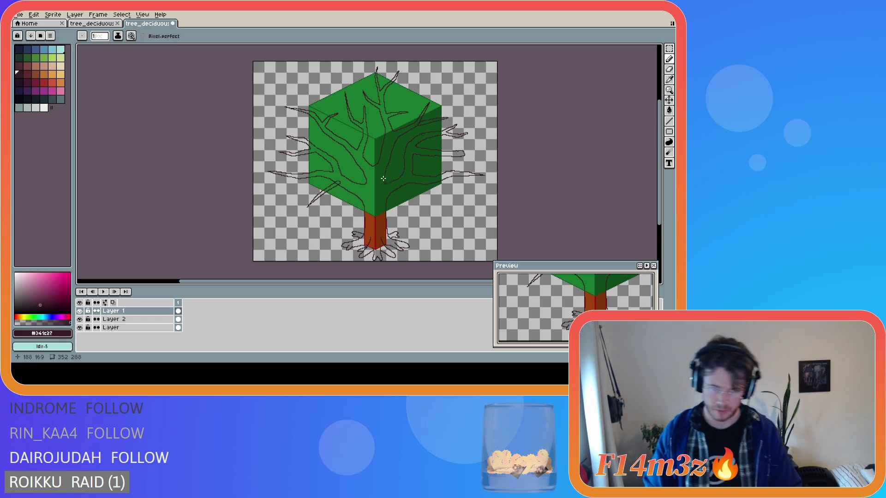
scroll(315, 128, "up", 1)
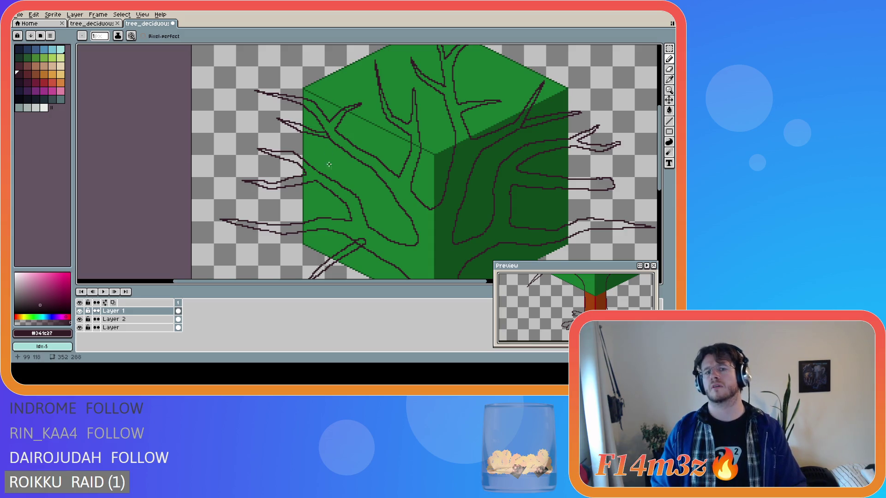
scroll(403, 185, "down", 1)
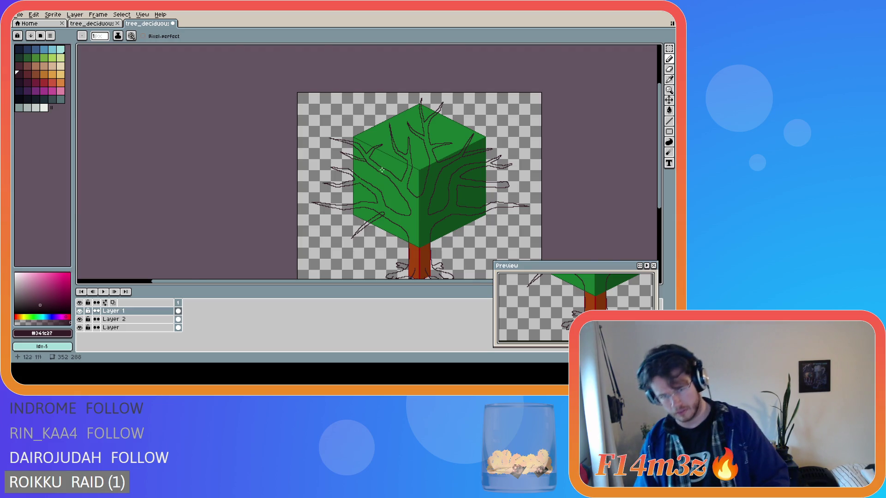
scroll(400, 182, "up", 1)
scroll(333, 145, "up", 1)
key("e")
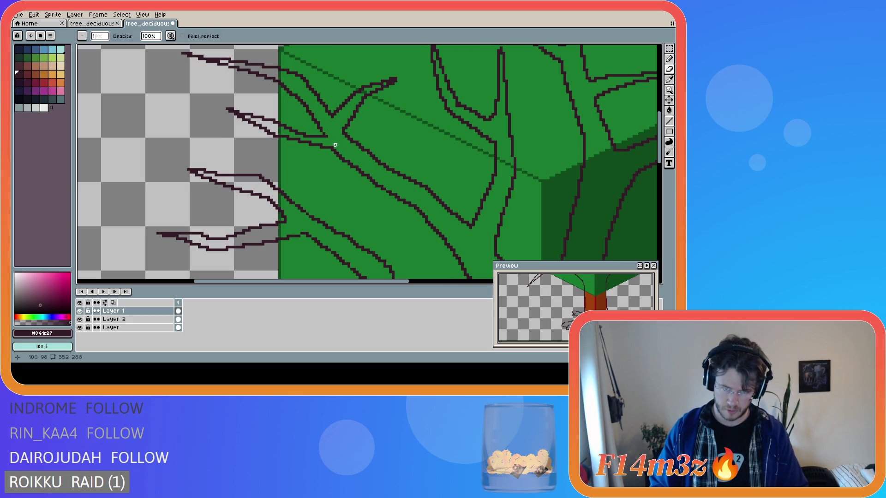
scroll(385, 185, "down", 3)
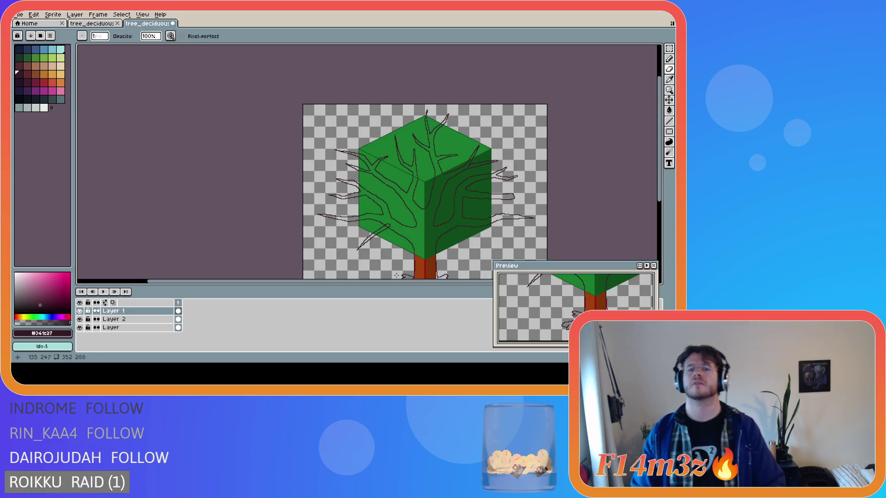
left_click_drag(379, 284, 430, 285)
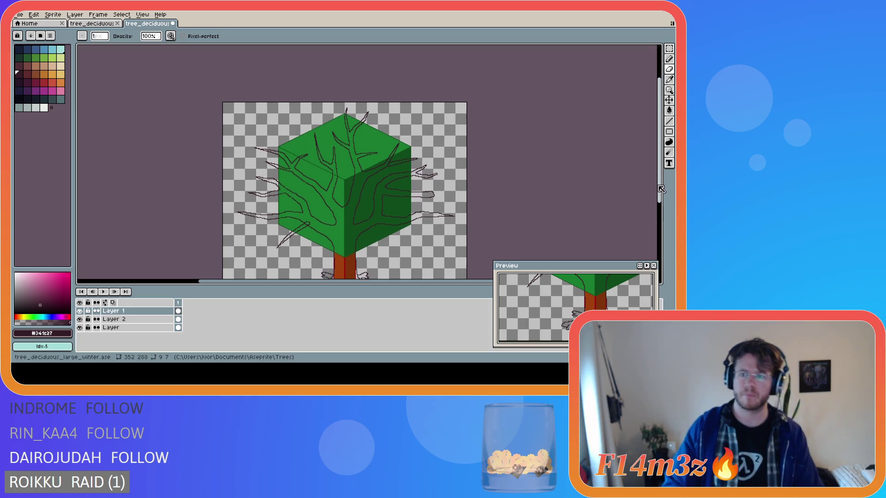
scroll(619, 201, "down", 2)
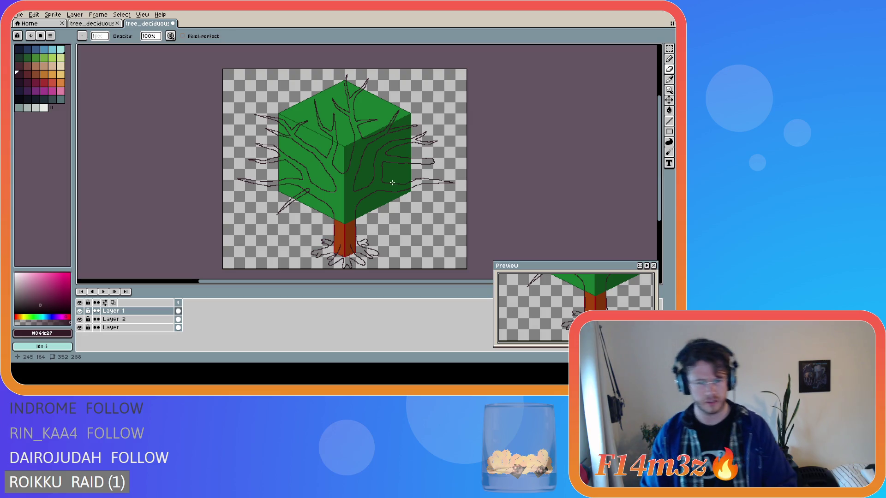
scroll(389, 177, "up", 1)
scroll(352, 173, "up", 1)
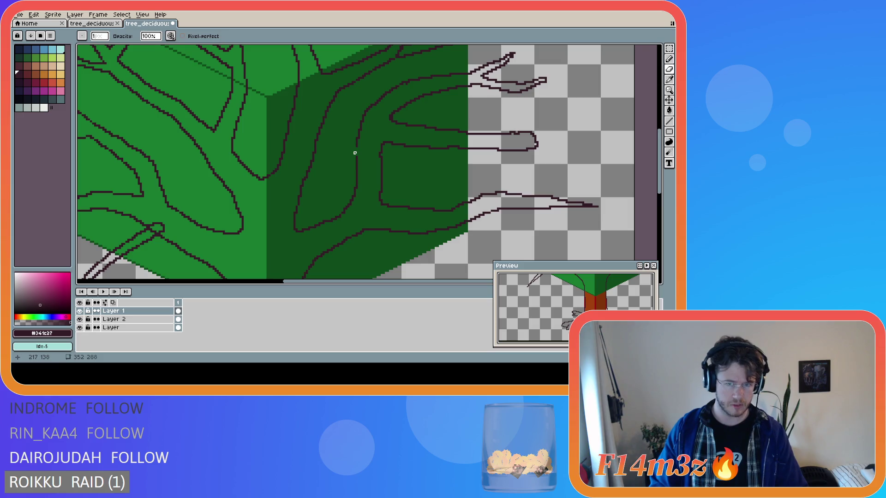
key("b")
scroll(451, 193, "down", 2)
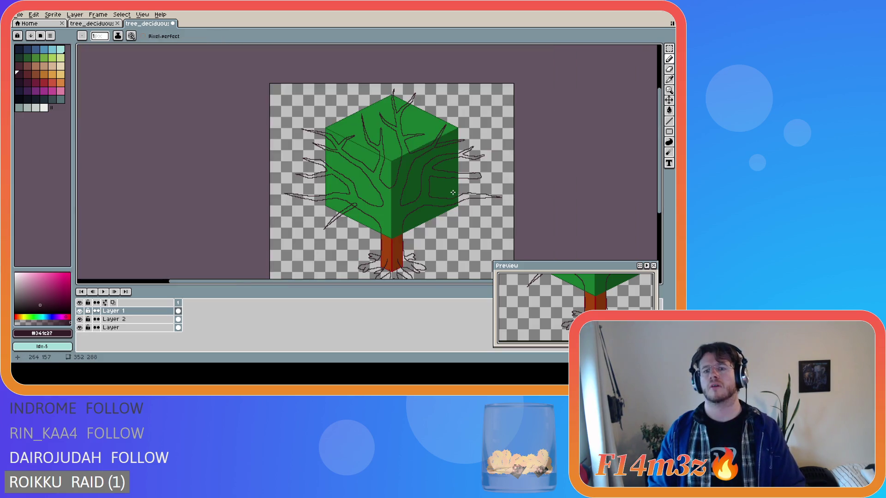
key("v")
key("b")
key("v")
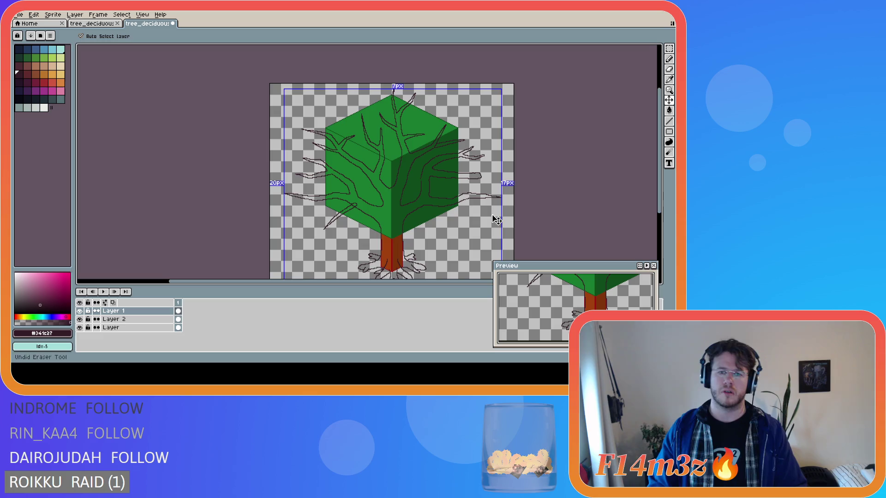
key("b")
key("v")
key("b")
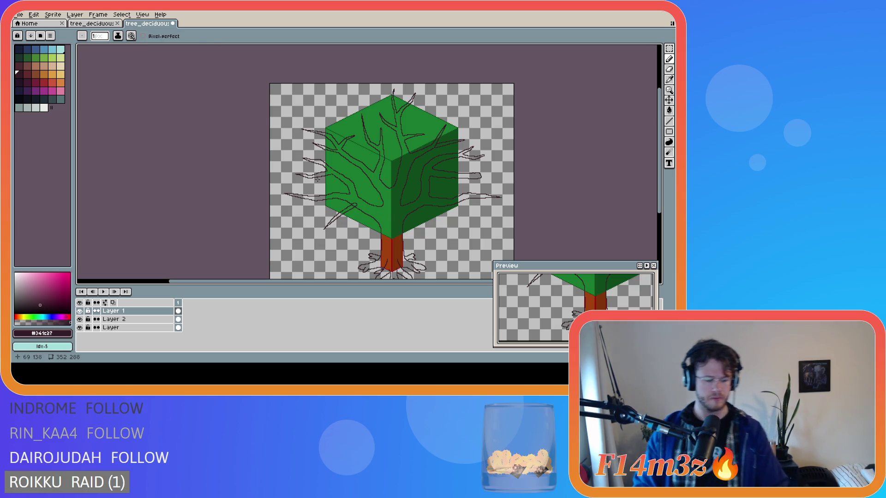
key("g")
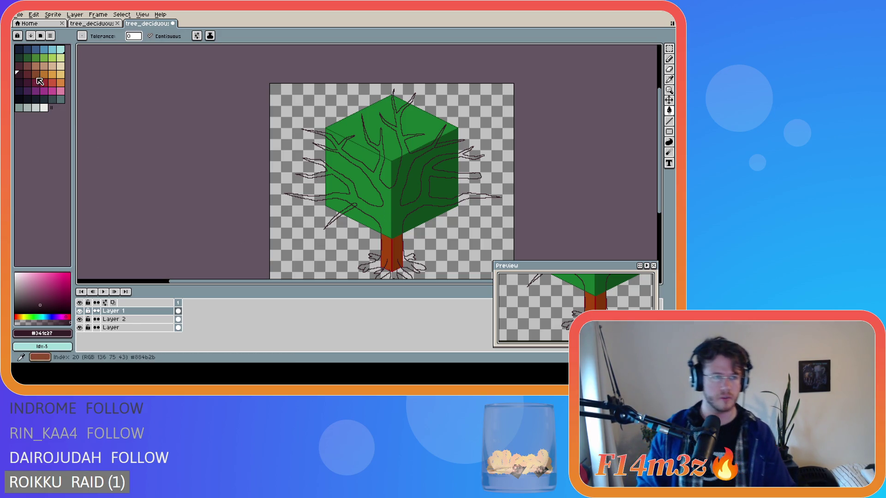
left_click(92, 24)
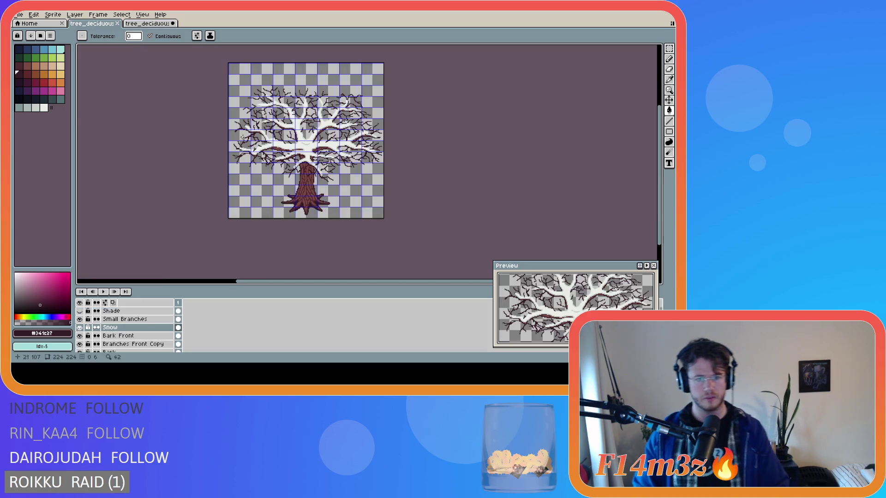
scroll(309, 177, "up", 2)
key("i")
left_click(333, 168, "alt")
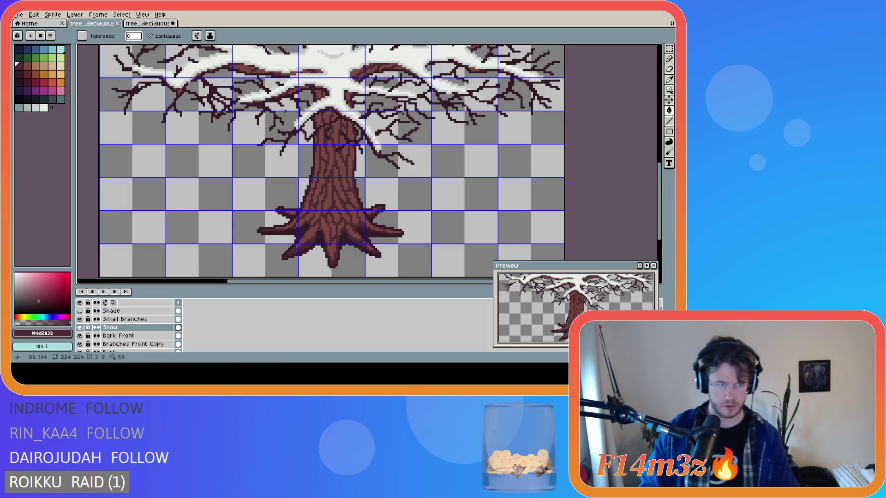
left_click(121, 14)
left_click(119, 35)
left_click(142, 24)
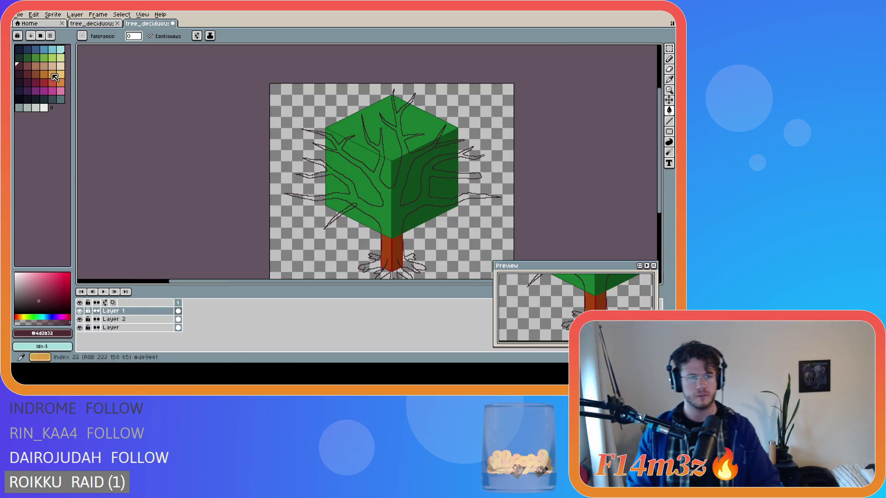
left_click(390, 220)
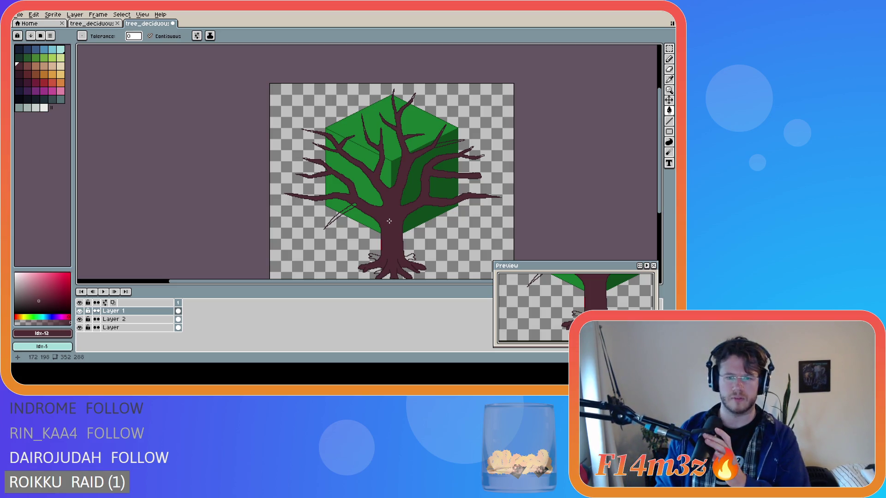
scroll(388, 255, "up", 1)
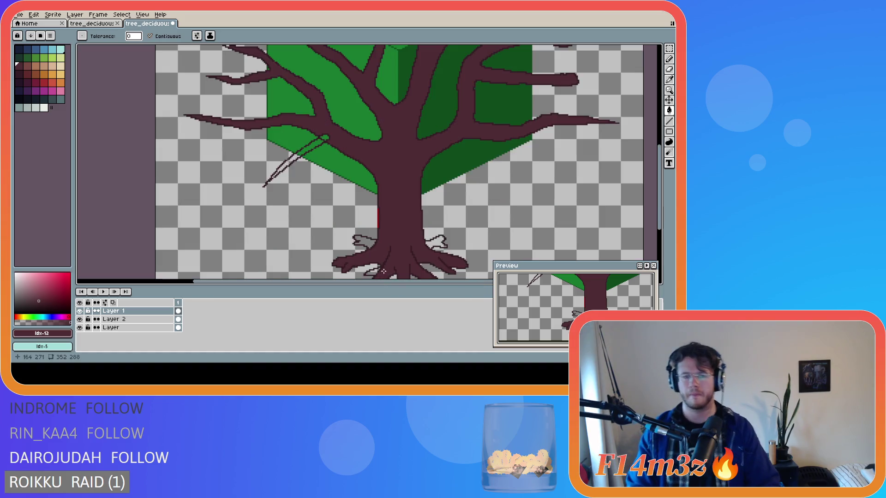
scroll(380, 267, "up", 1)
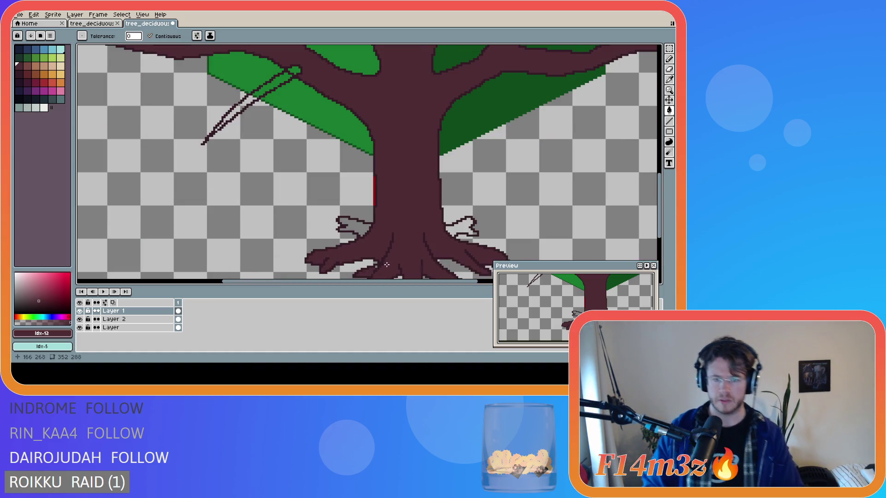
scroll(374, 265, "up", 1)
scroll(431, 258, "down", 2)
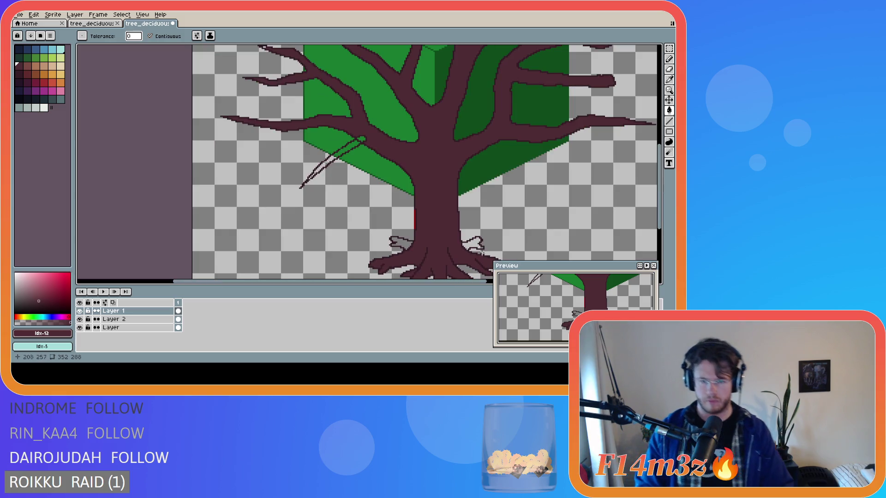
scroll(429, 263, "down", 2)
scroll(427, 270, "up", 2)
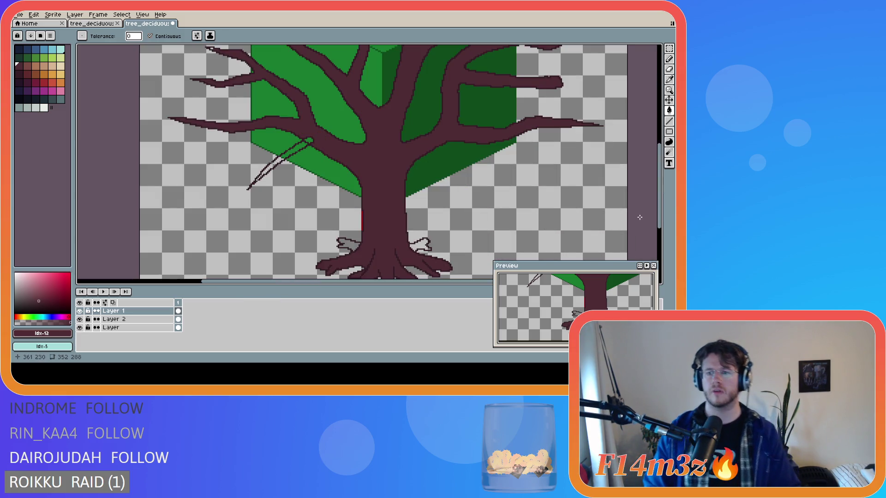
scroll(400, 234, "down", 2)
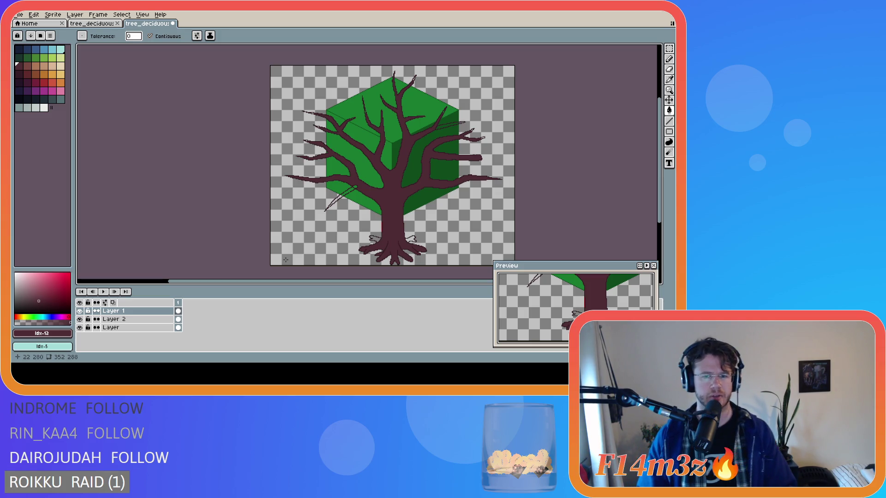
scroll(409, 257, "up", 1)
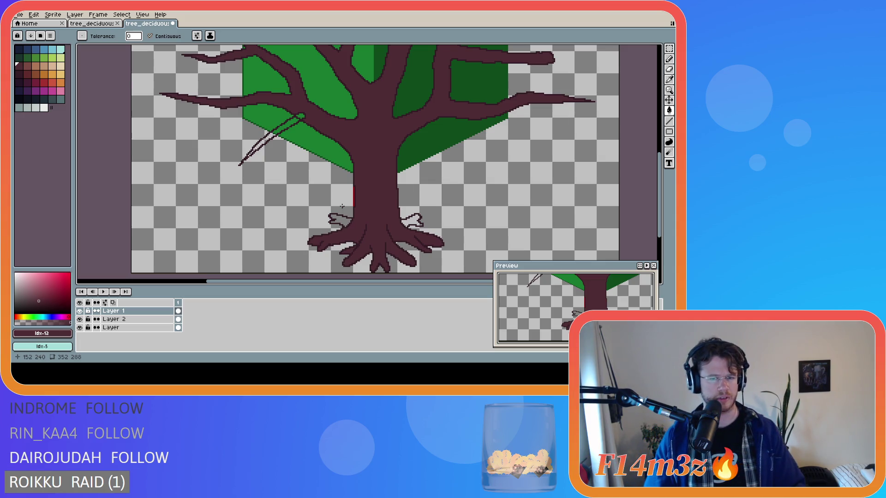
scroll(348, 207, "up", 1)
Make Layer 2 and its cel active and return to the 1px pencil.
key("e")
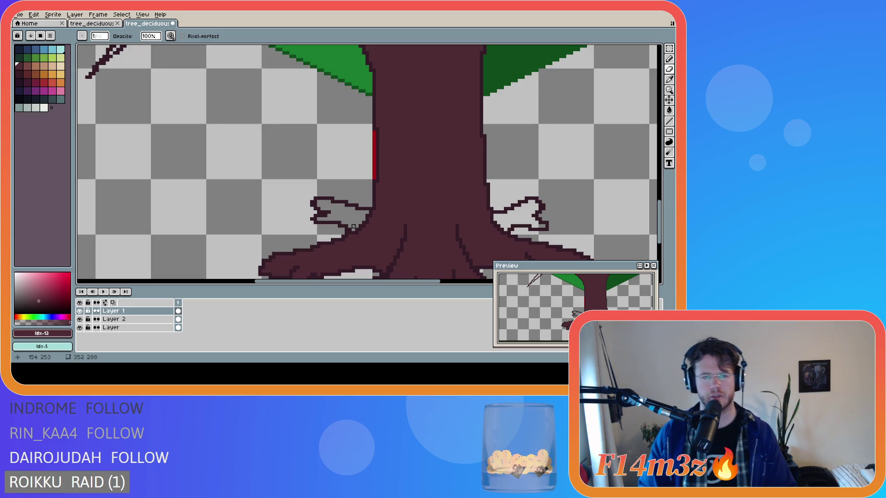
left_click(118, 319)
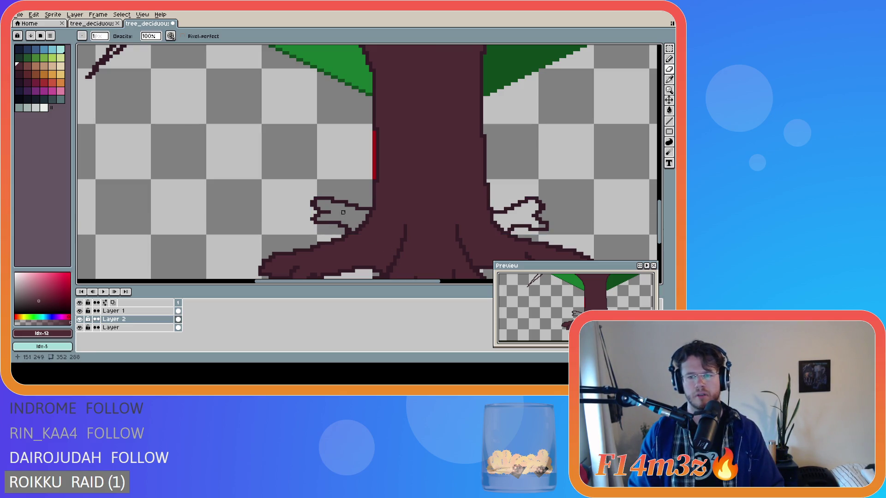
left_click(342, 212)
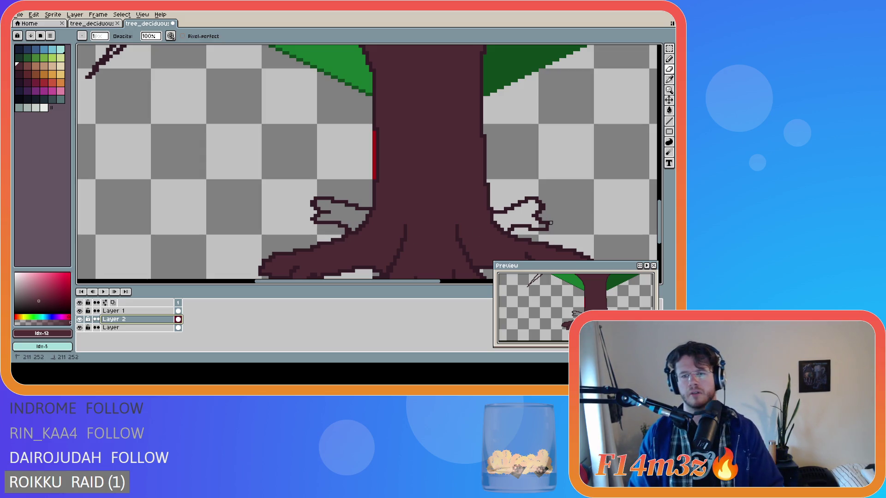
key("b")
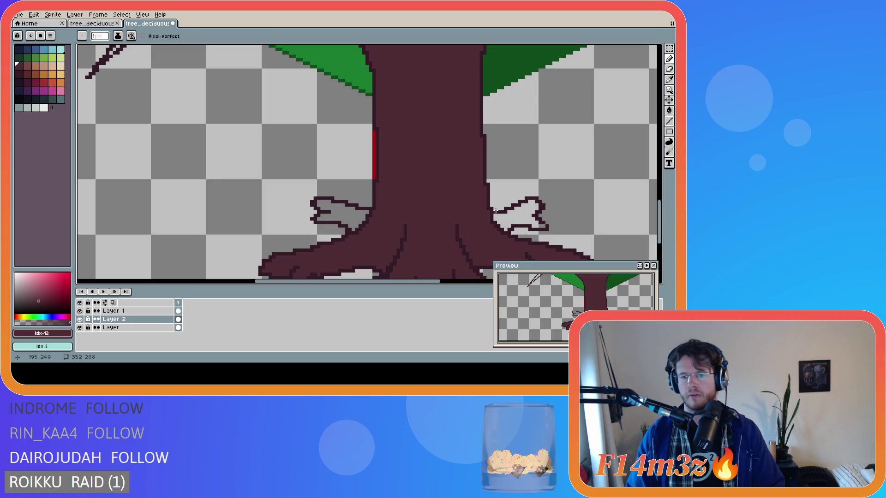
scroll(504, 223, "down", 1)
scroll(484, 235, "down", 1)
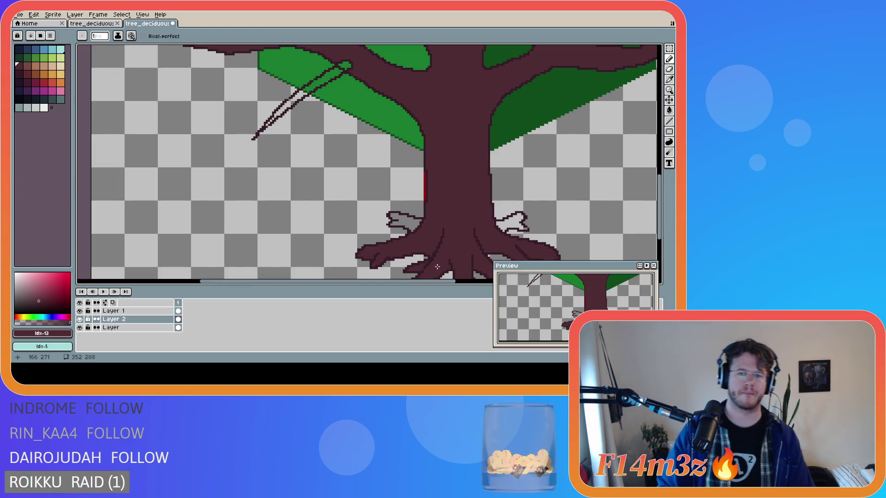
scroll(429, 263, "down", 2)
left_click_drag(415, 282, 474, 282)
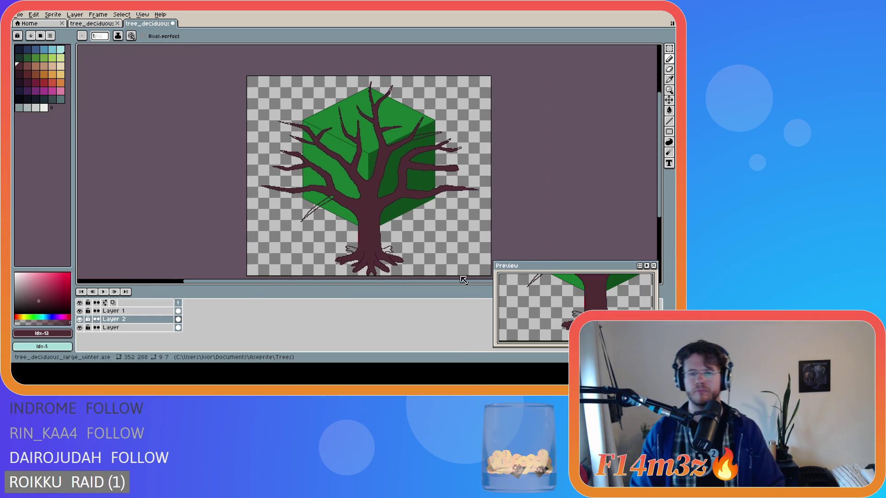
left_click_drag(661, 168, 661, 178)
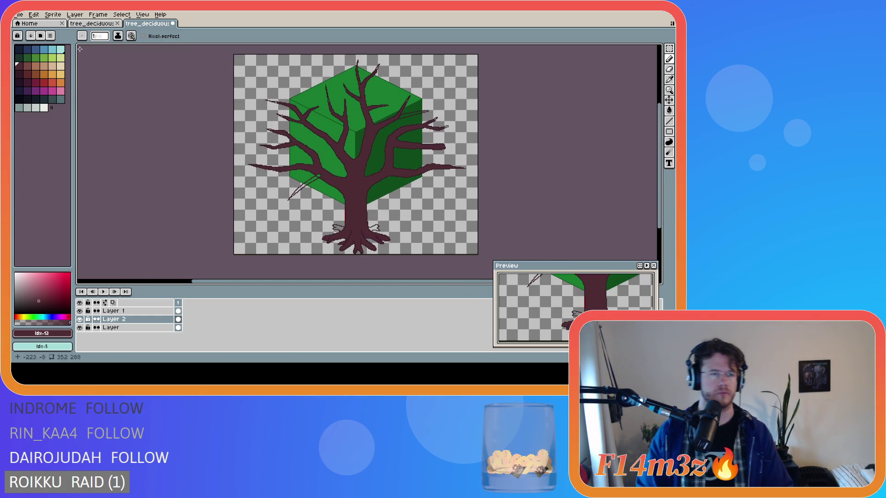
Sample the dark brown #4d2b32 from the snowy reference trunk, then return to the green-cube tree sprite.
key("ctrl+shift+Tab")
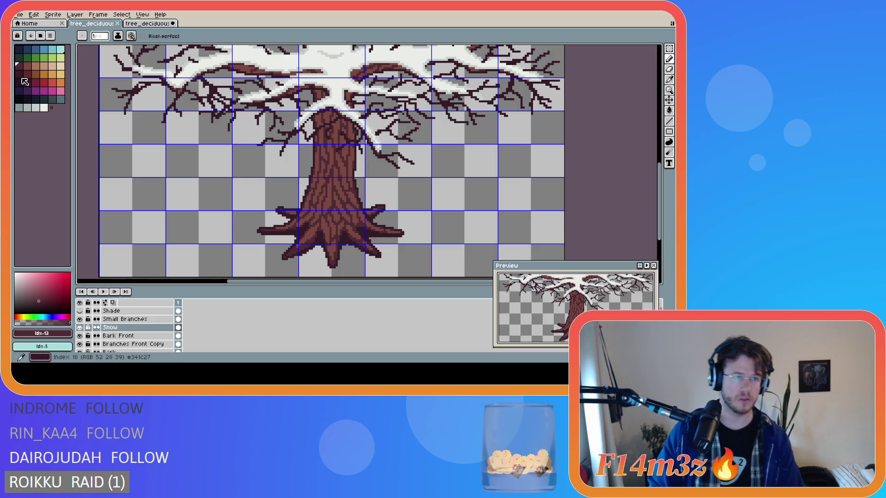
key("ctrl+Tab")
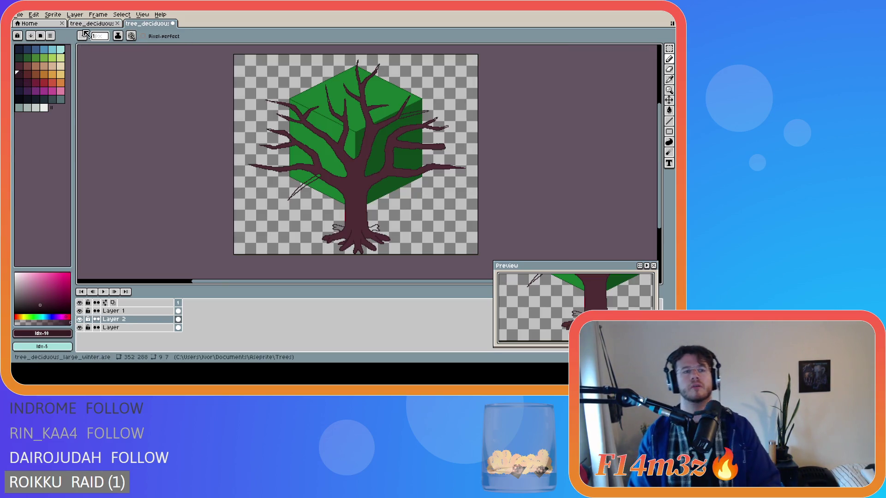
key("ctrl+shift+Tab")
scroll(289, 221, "up", 2)
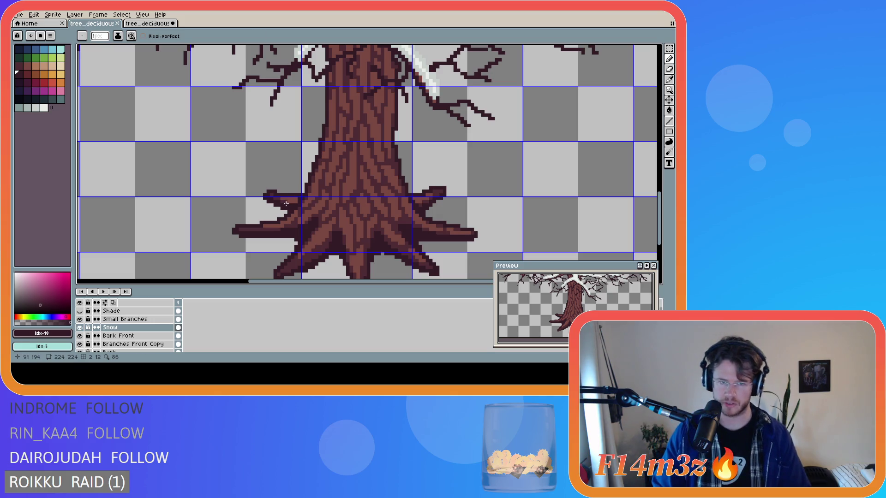
key("alt")
left_click(286, 198, "alt")
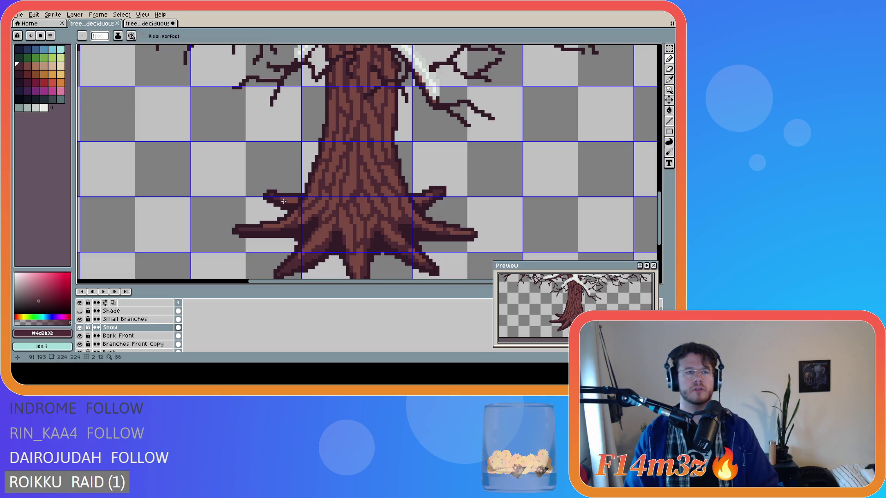
scroll(330, 175, "down", 1)
scroll(329, 176, "down", 1)
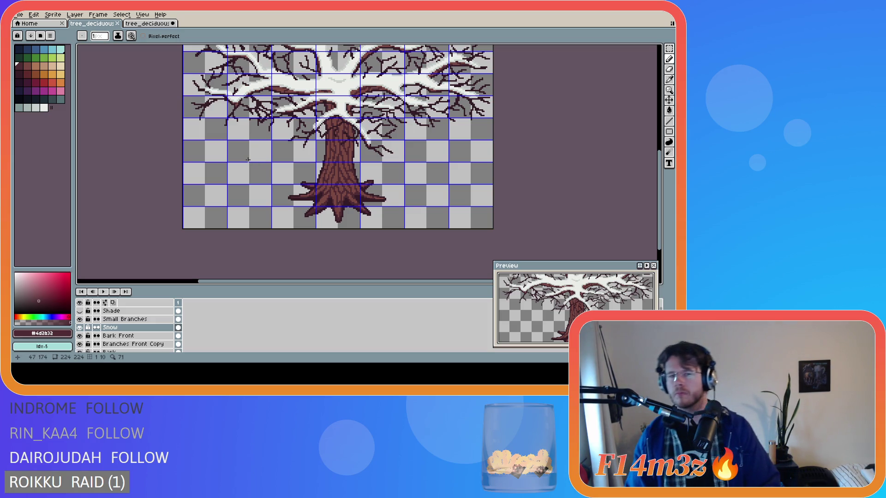
left_click(166, 25)
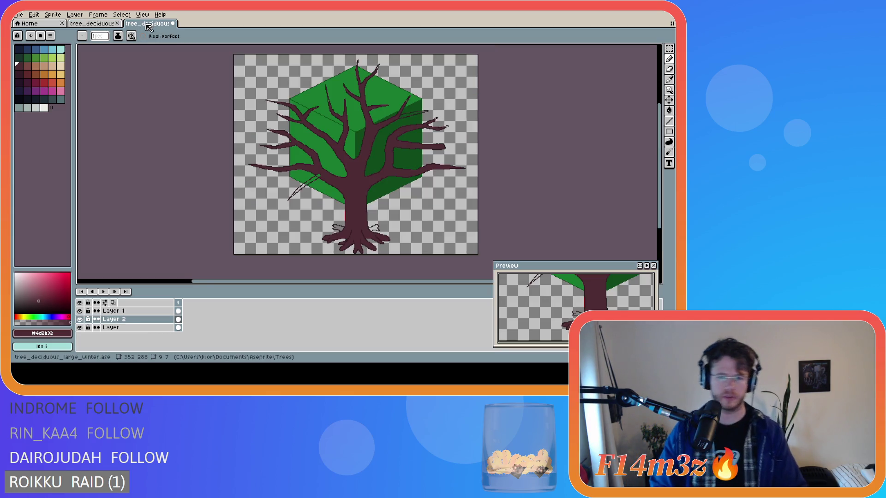
scroll(332, 232, "up", 1)
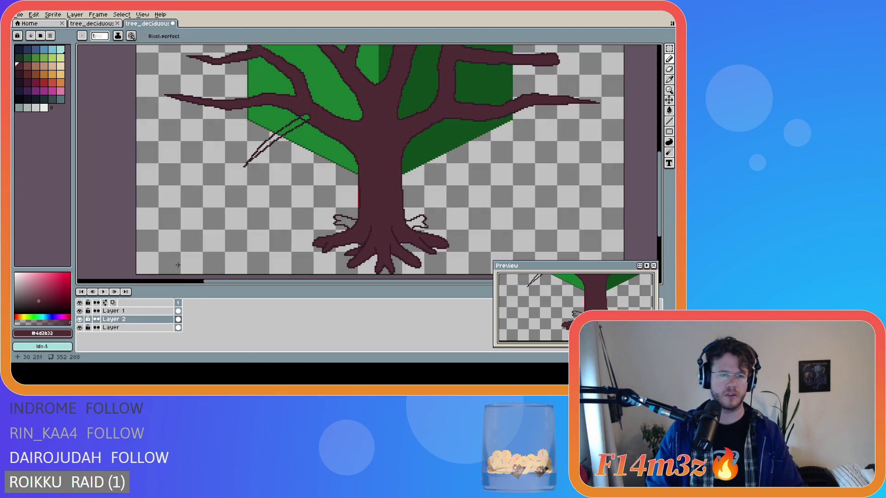
scroll(365, 181, "up", 1)
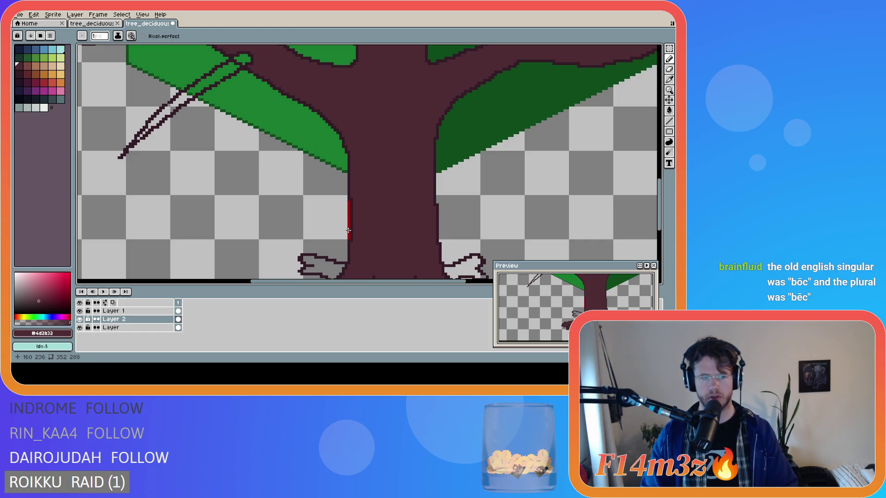
Make Layer 1 active, try onion skinning off again, and choose palette colour idx-12.
key("e")
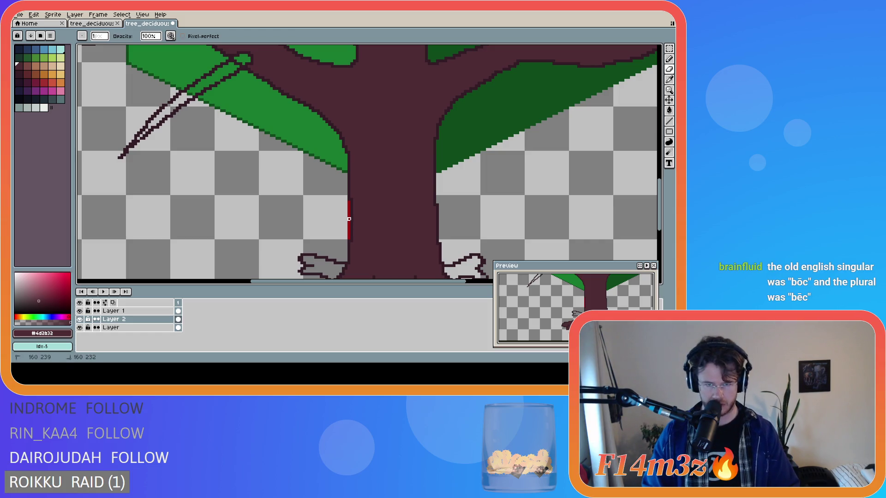
left_click(178, 311)
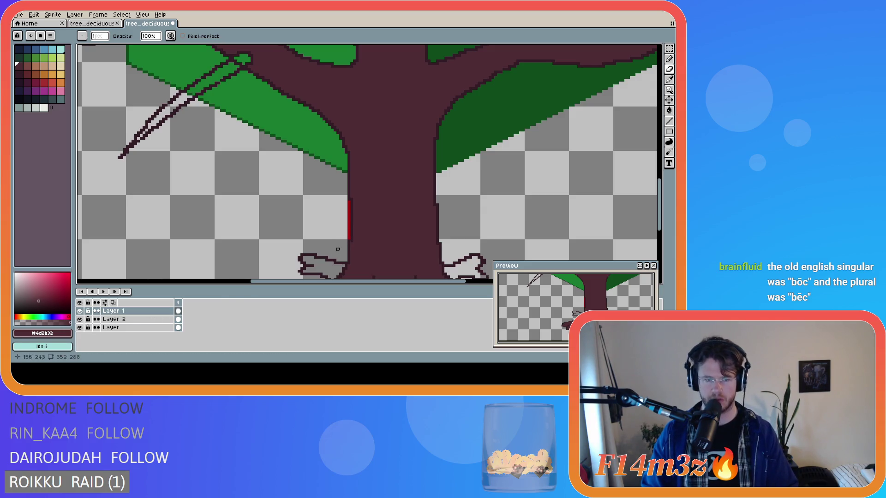
left_click(79, 310)
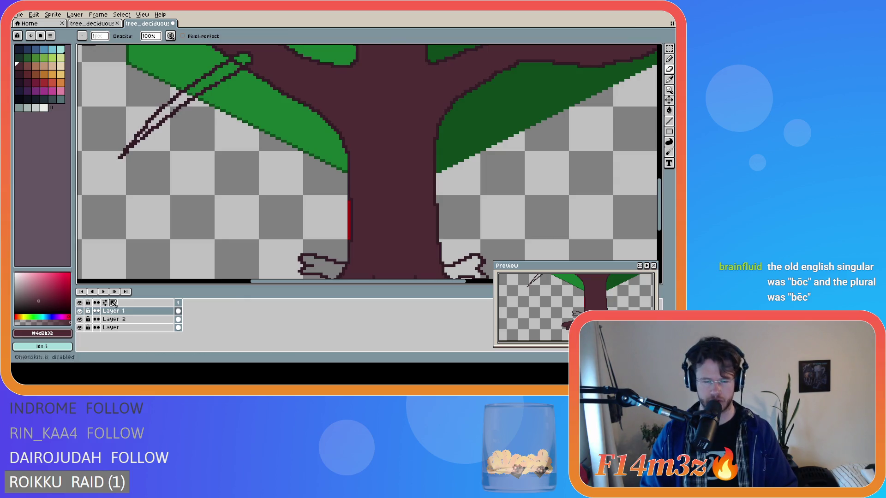
scroll(333, 175, "down", 1)
scroll(334, 174, "down", 1)
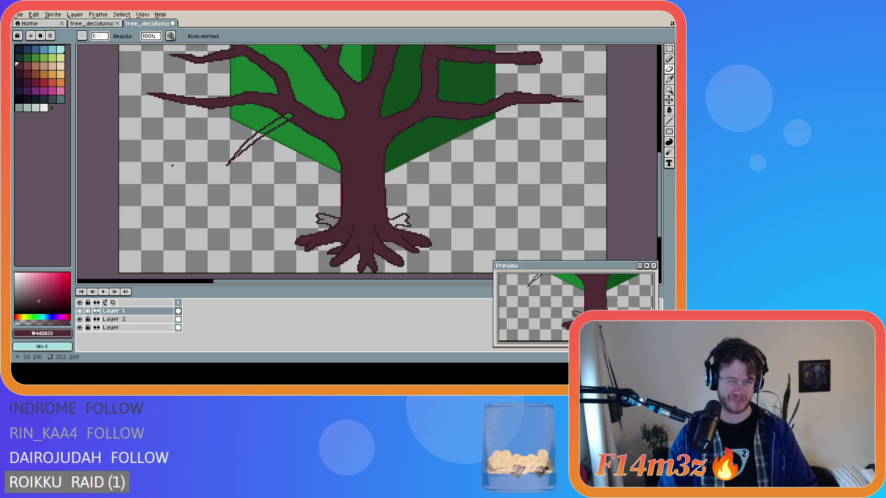
left_click(24, 72)
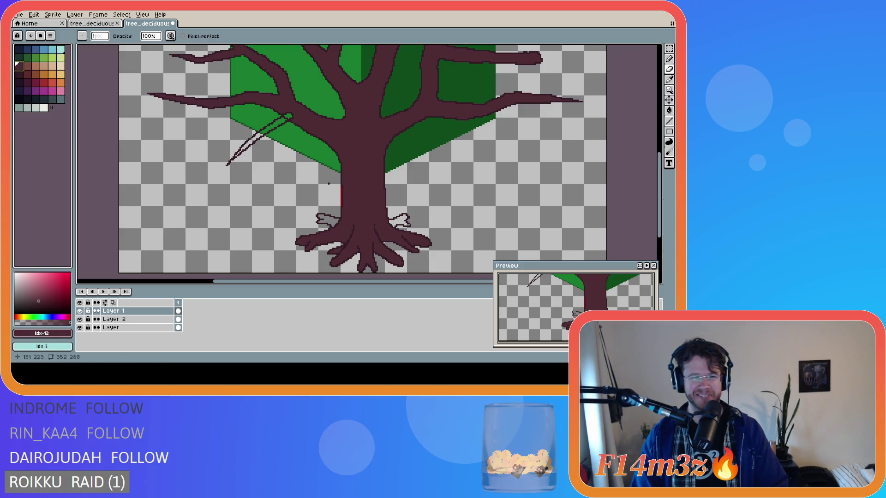
Bucket-fill an area of the tree dark red by mistake and undo it.
key("b")
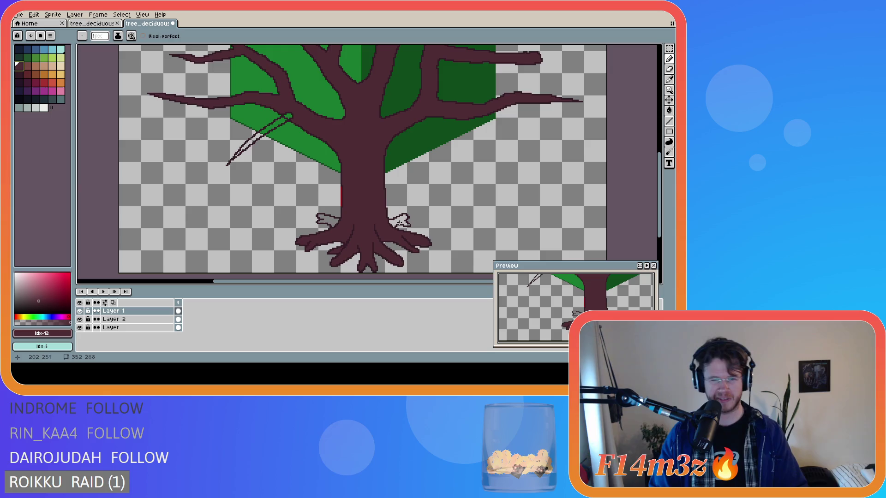
key("g")
left_click(396, 220)
key("ctrl+z")
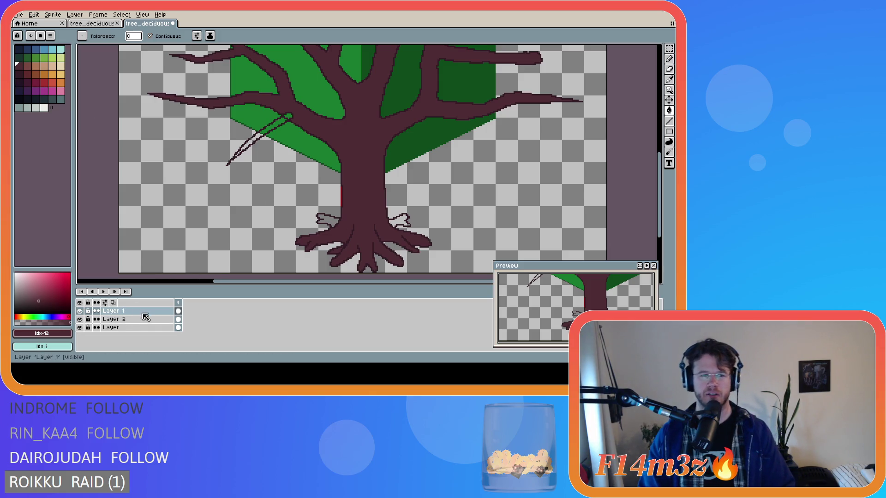
Toggle Layer 1's visibility to compare, then settle on Layer 2 as the working layer.
left_click(78, 311)
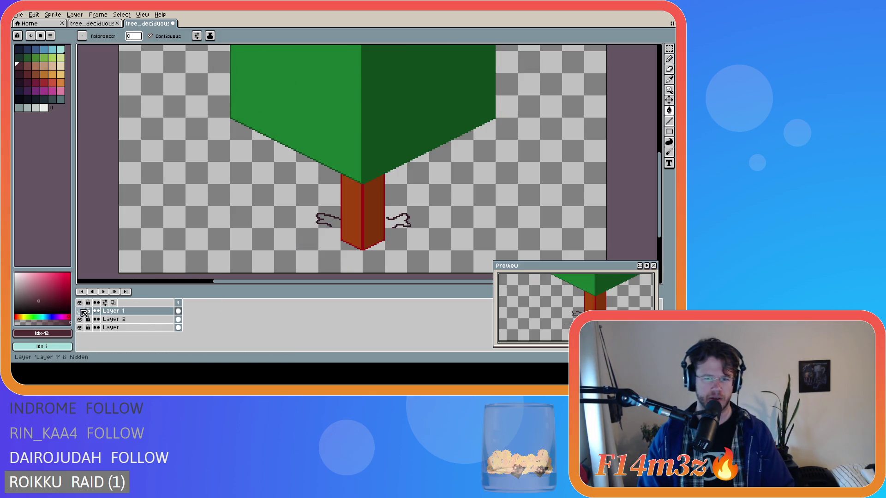
scroll(399, 226, "up", 1)
scroll(399, 226, "up", 2)
key("b")
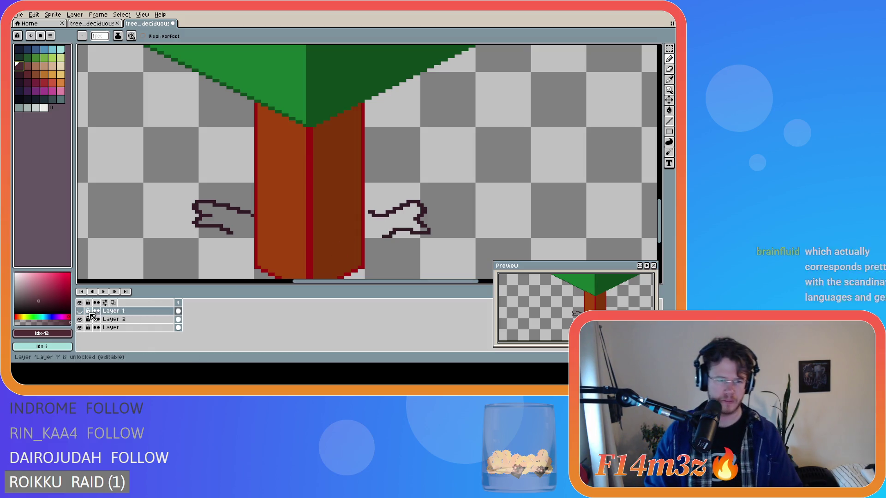
left_click(114, 313)
left_click(79, 311)
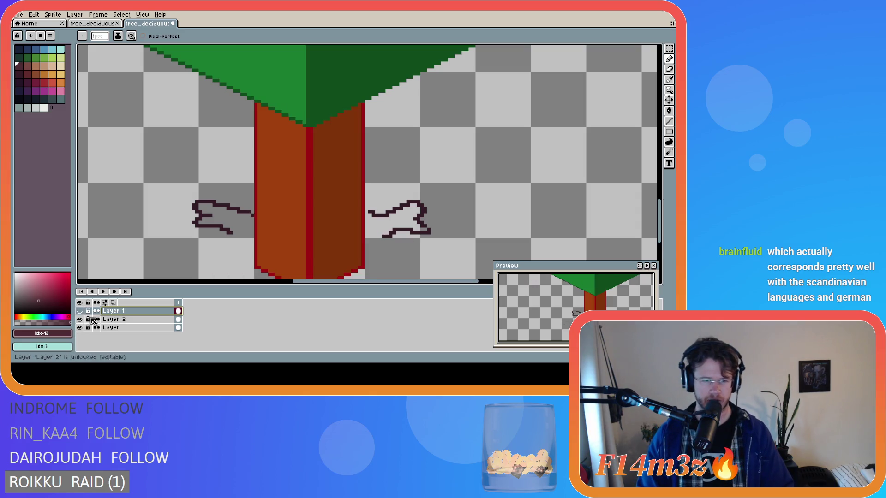
left_click(114, 319)
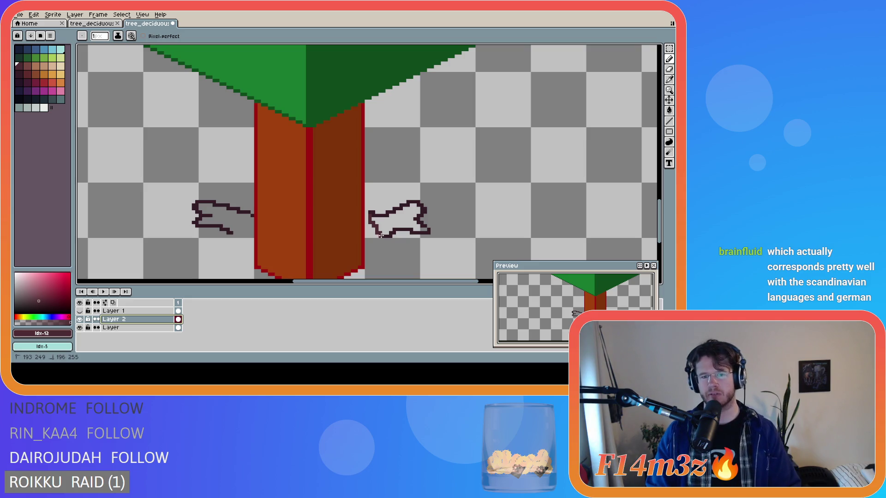
Bucket-fill the right and left side shapes and the trunk with roots solid dark maroon.
key("g")
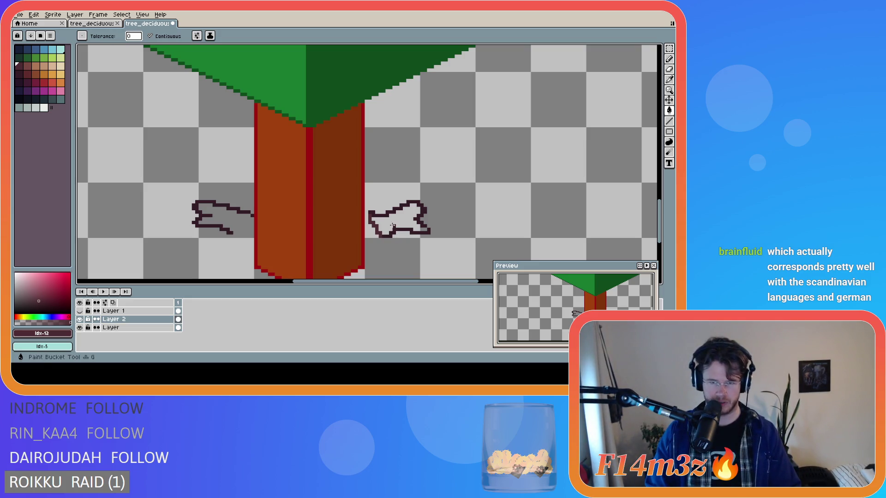
left_click(393, 223)
key("b")
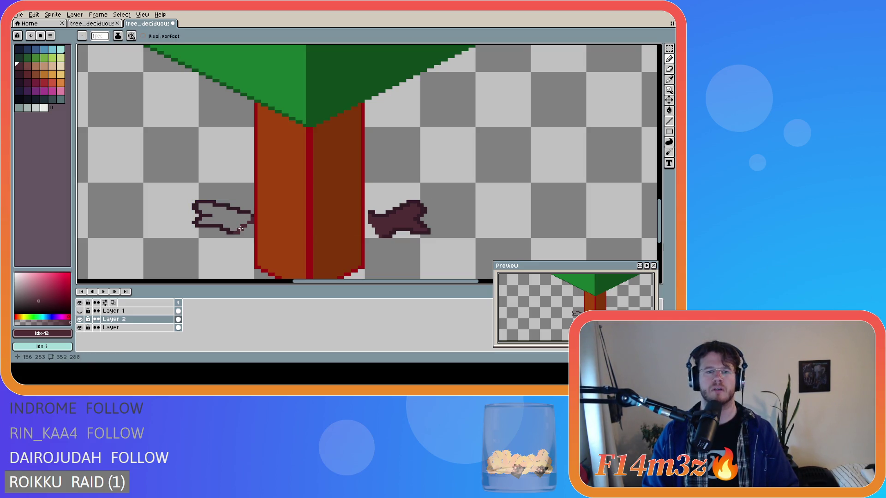
key("g")
left_click(238, 227)
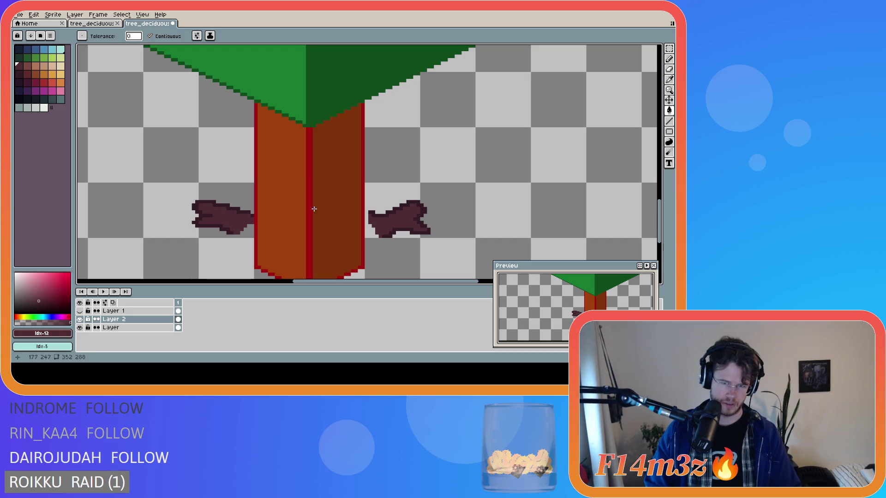
left_click(178, 253)
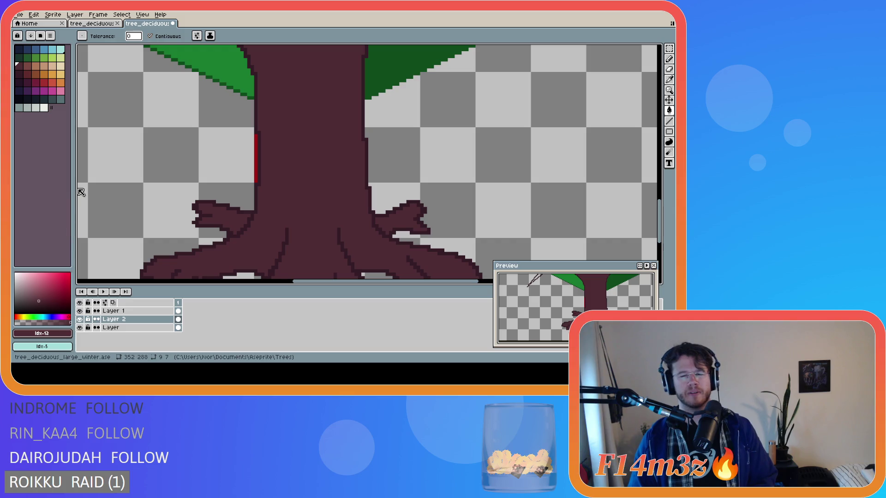
scroll(267, 165, "down", 1)
scroll(241, 153, "down", 1)
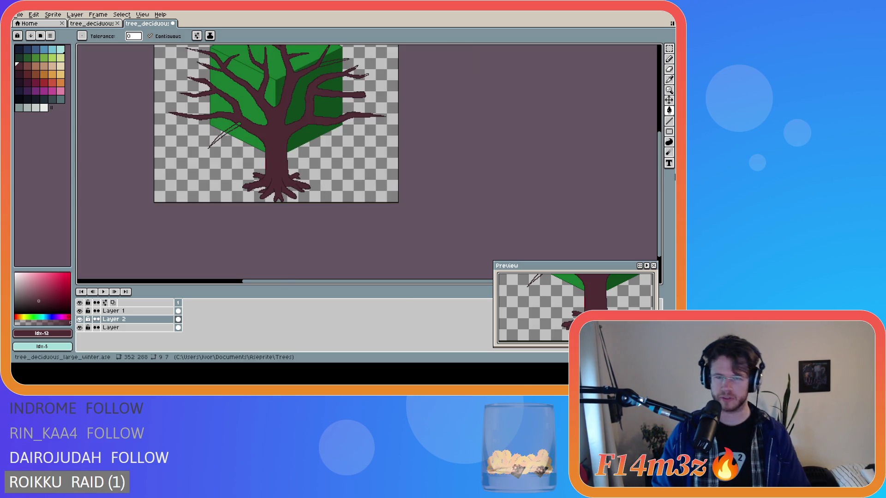
Bring the whole tree into view and move to Layer 1 for the branch tips.
left_click_drag(659, 173, 659, 139)
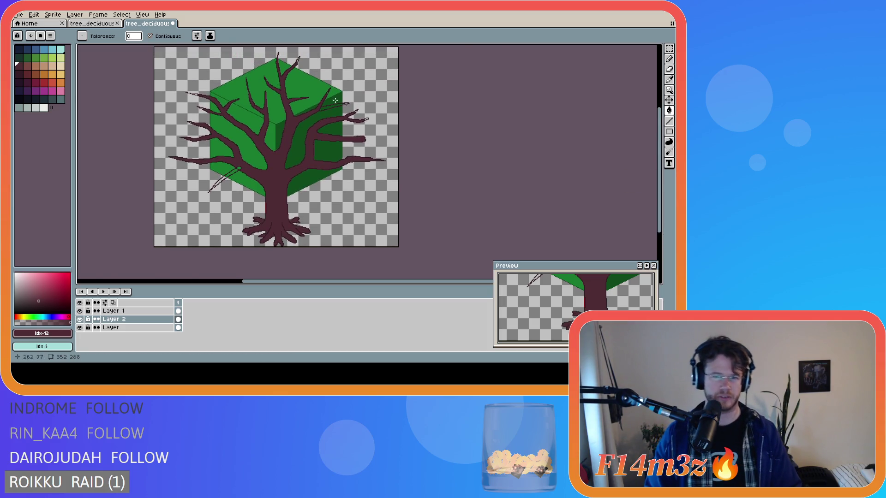
scroll(317, 105, "up", 2)
scroll(317, 105, "up", 1)
scroll(305, 128, "up", 1)
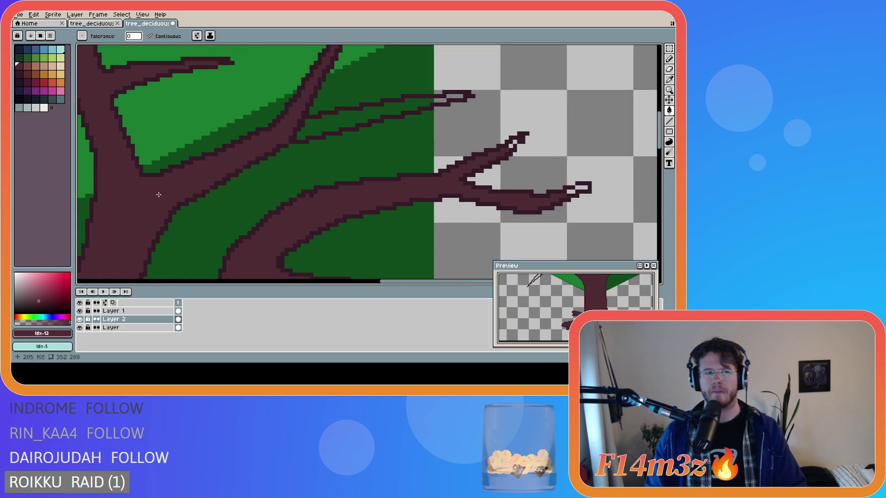
left_click(114, 319)
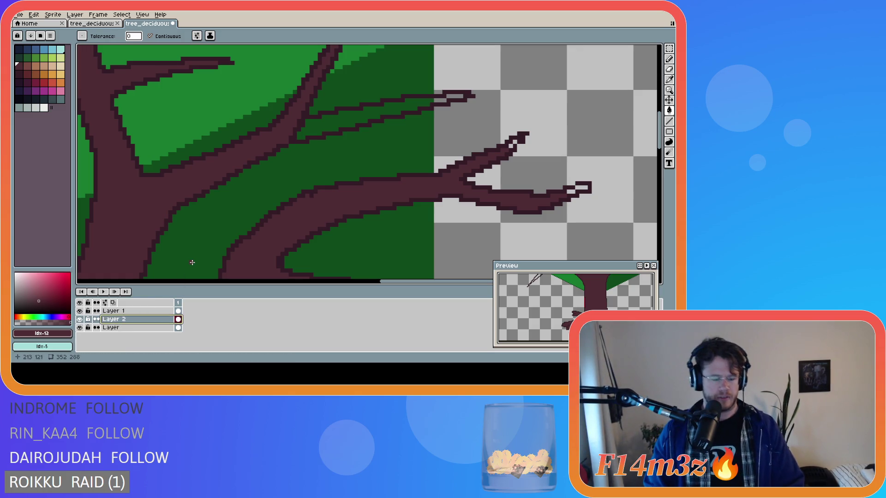
key("b")
key("Escape")
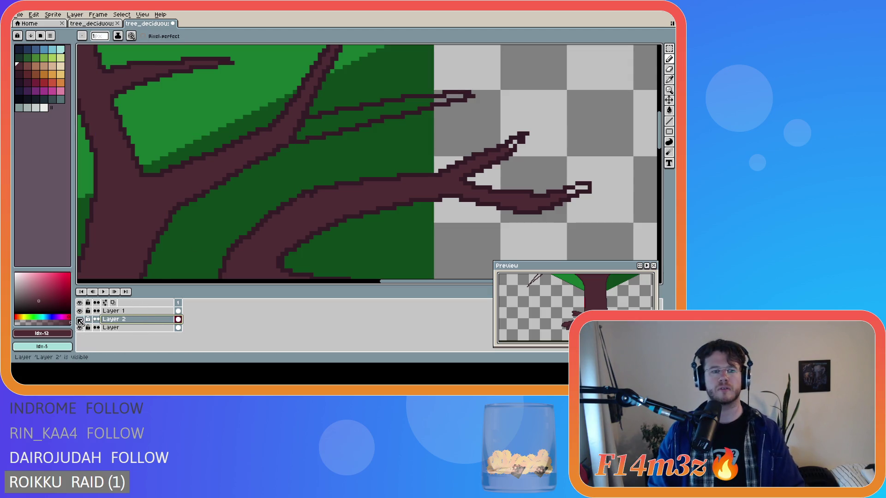
left_click(81, 322)
key("Up")
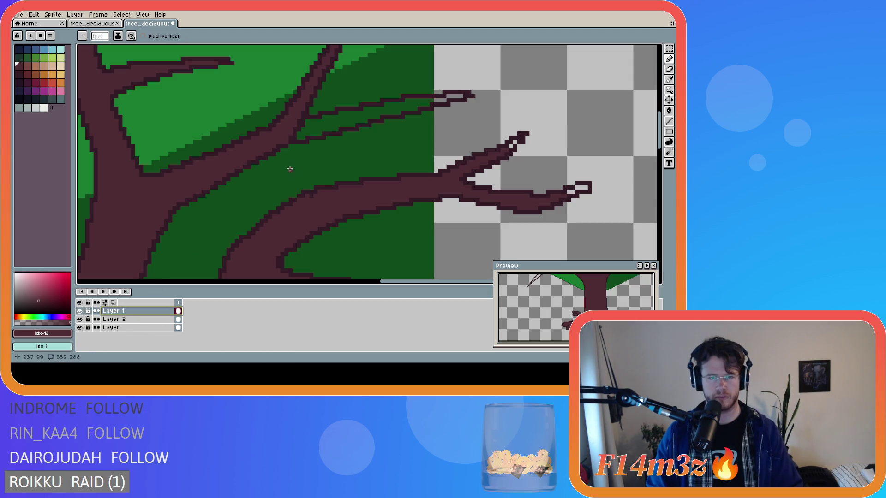
key("Escape")
Sample the branches' dark brown #4d2b32 and ready the bucket fill for the hollow tips.
left_click(298, 131, "alt")
key("g")
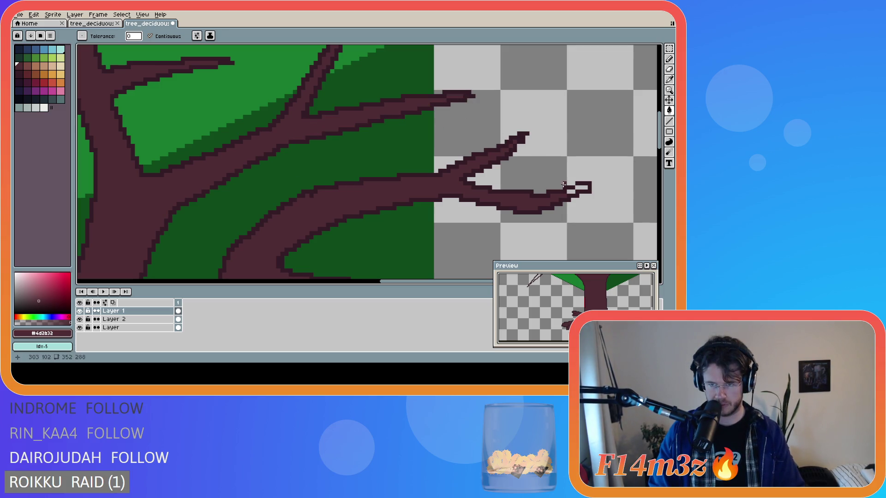
scroll(484, 201, "down", 1)
scroll(416, 194, "down", 1)
scroll(389, 180, "down", 1)
scroll(415, 109, "up", 1)
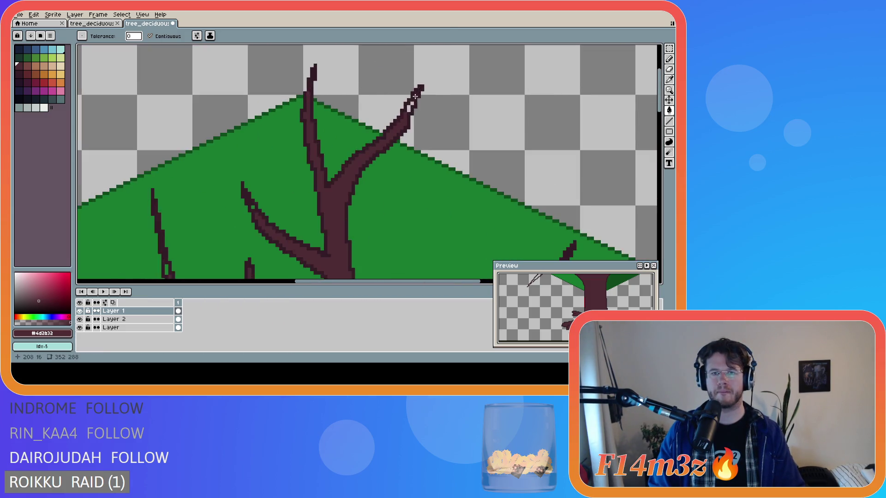
scroll(403, 112, "up", 1)
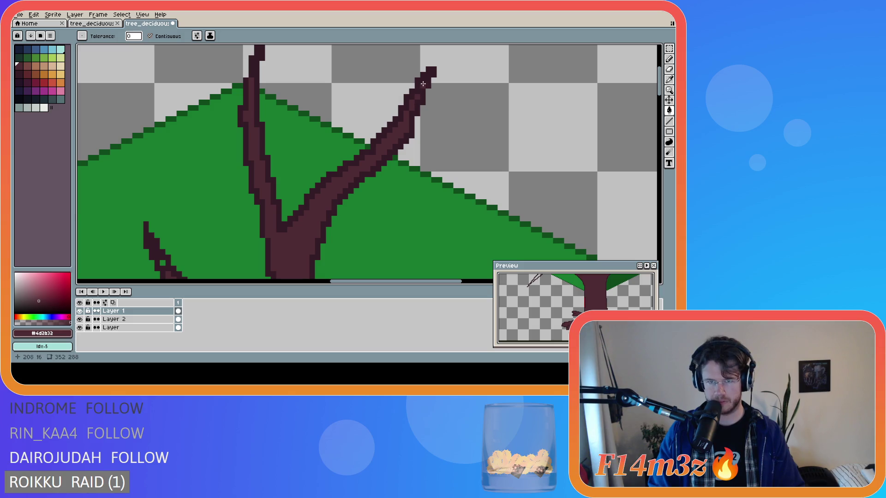
scroll(345, 235, "down", 3)
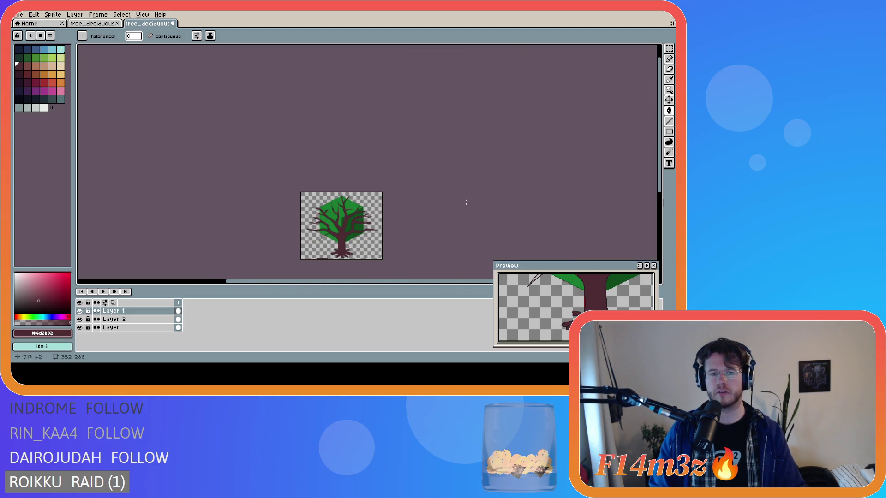
scroll(457, 201, "up", 1)
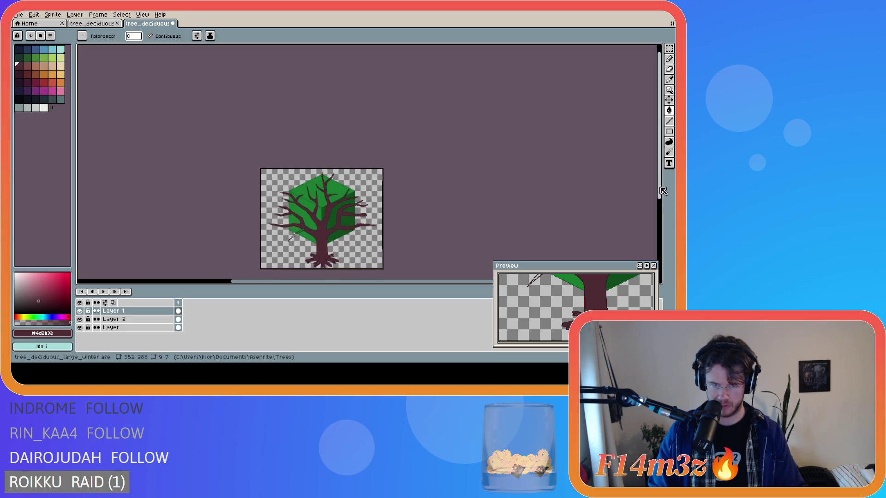
left_click_drag(652, 183, 657, 196)
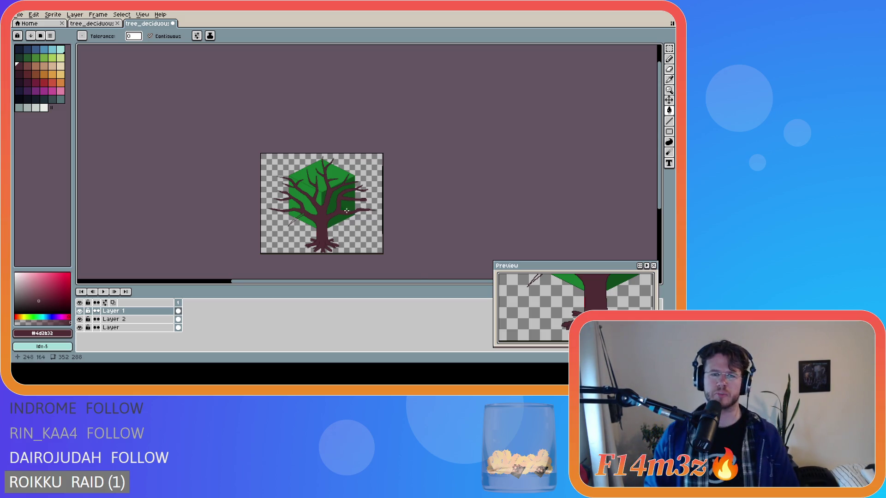
scroll(346, 207, "up", 1)
scroll(360, 202, "up", 2)
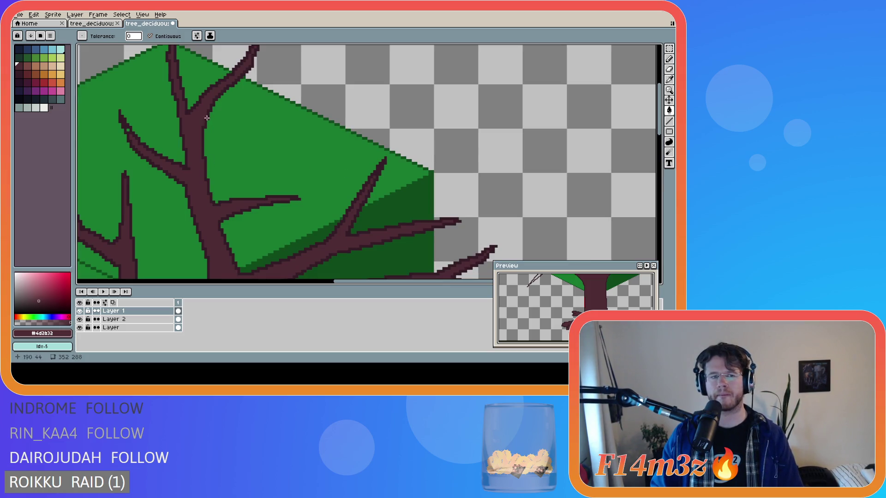
scroll(466, 154, "up", 2)
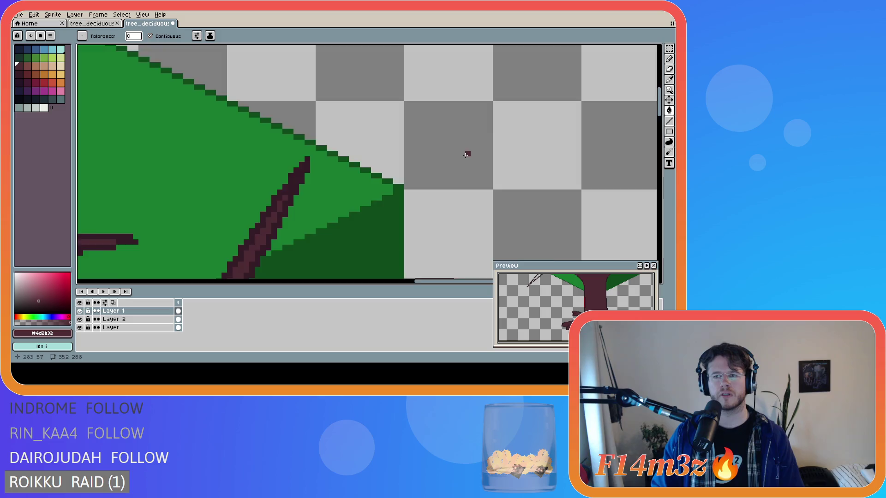
scroll(603, 146, "down", 3)
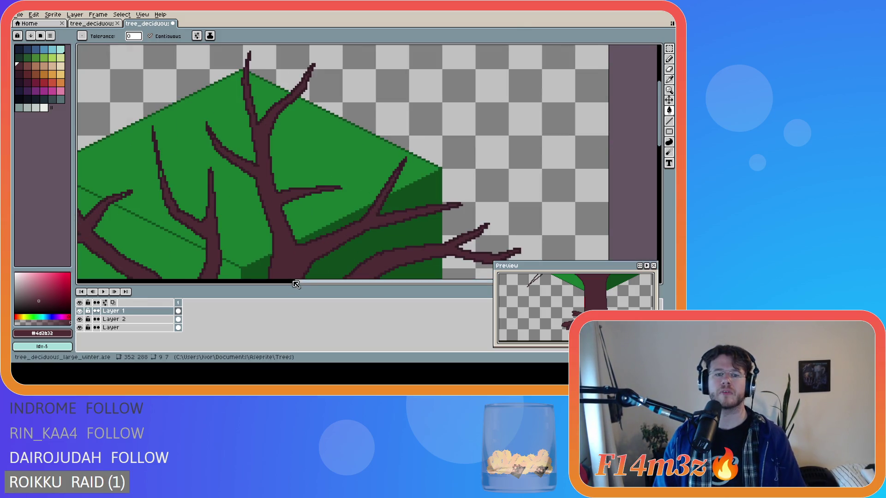
left_click_drag(298, 284, 236, 242)
scroll(236, 242, "up", 1)
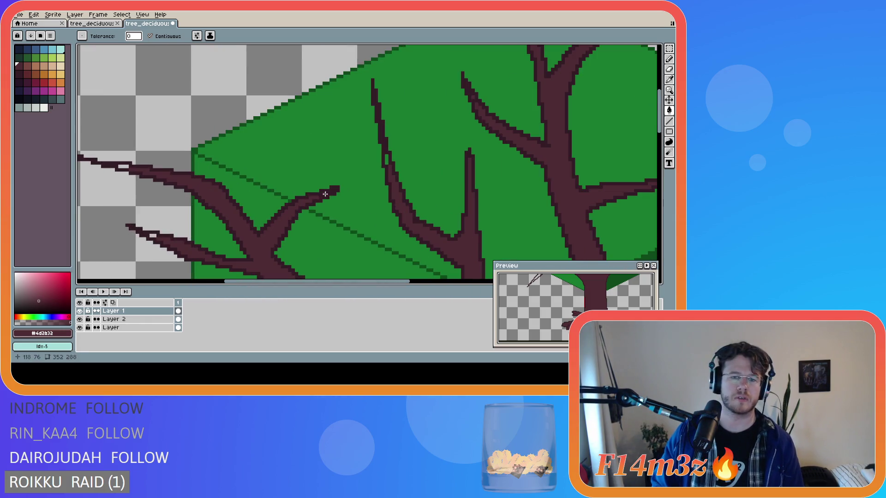
left_click_drag(291, 283, 212, 283)
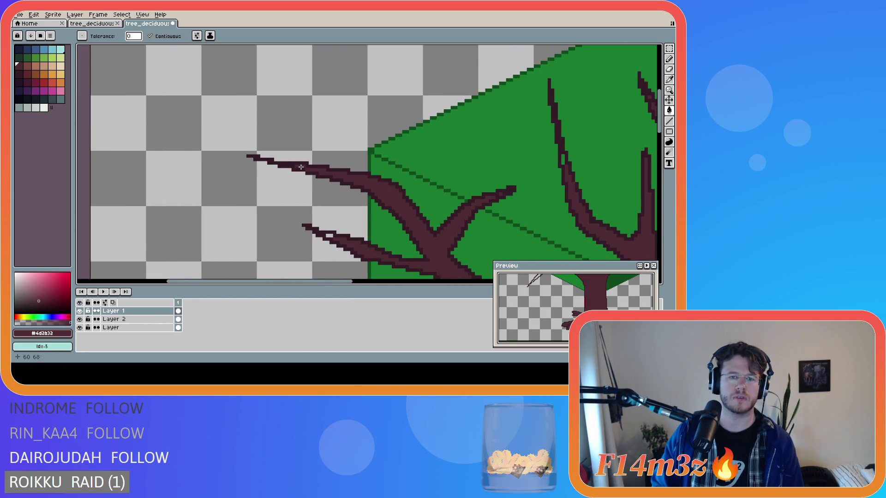
scroll(358, 237, "down", 3)
scroll(391, 257, "up", 2)
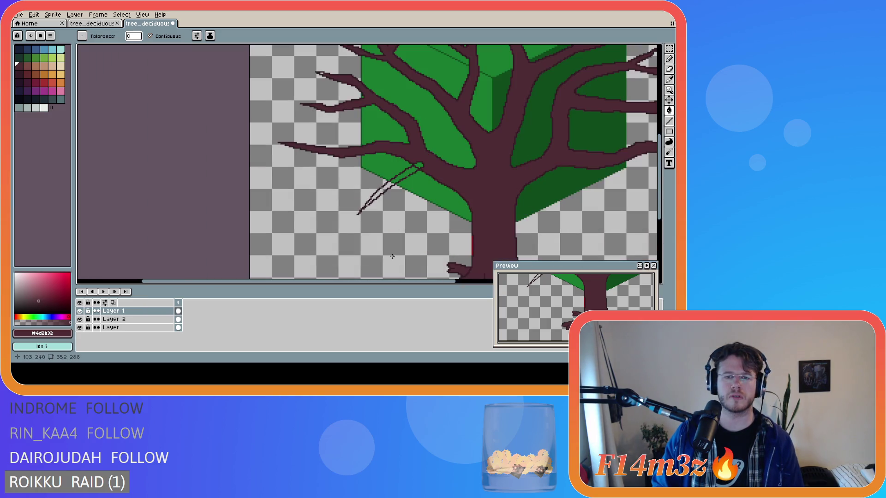
Fill the lower-left branch outline and its green joint gap dark brown, then touch up the joint pixels.
left_click(403, 178)
scroll(403, 182, "up", 1)
scroll(403, 181, "up", 1)
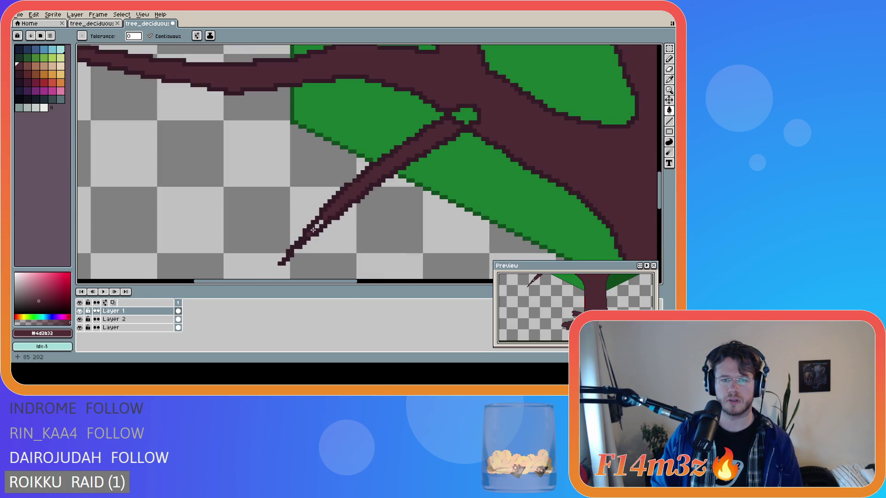
left_click(462, 117)
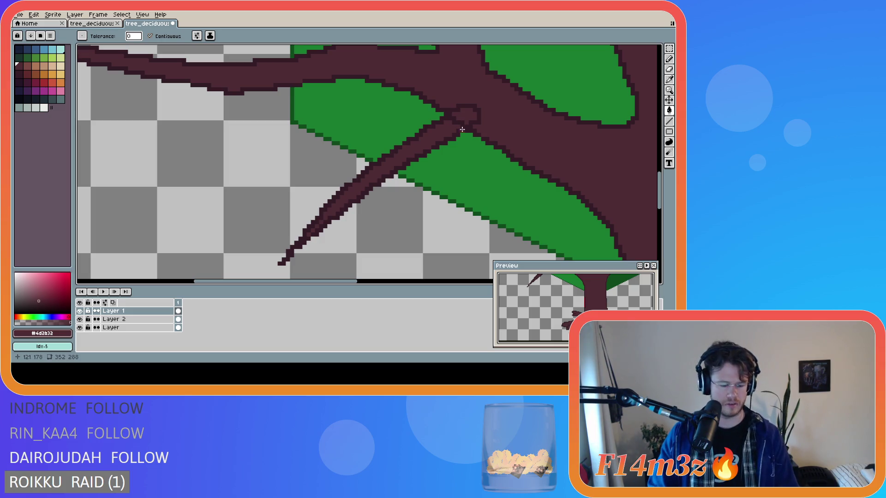
key("b")
left_click_drag(455, 119, 456, 124)
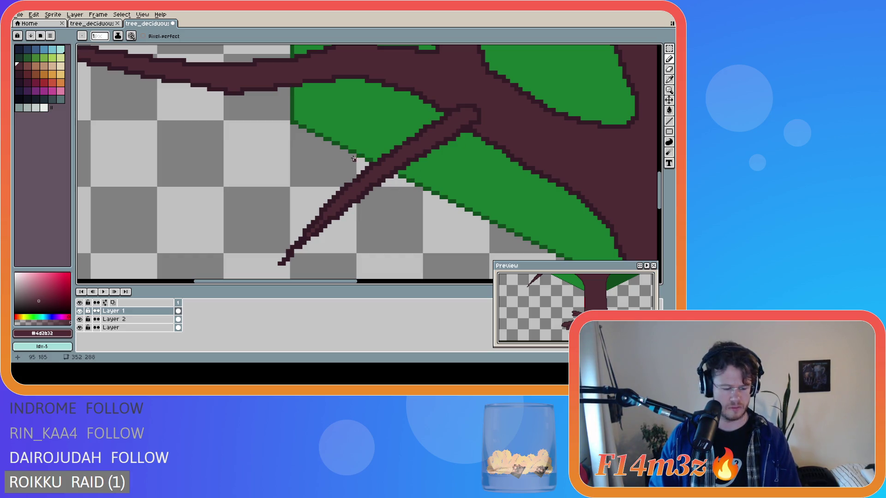
scroll(353, 159, "down", 2)
scroll(353, 160, "down", 2)
scroll(436, 164, "down", 2)
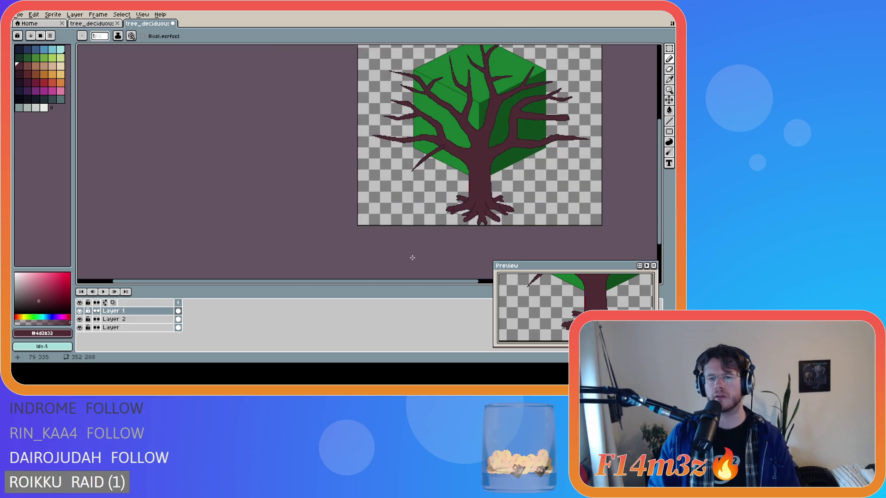
left_click_drag(411, 282, 474, 253)
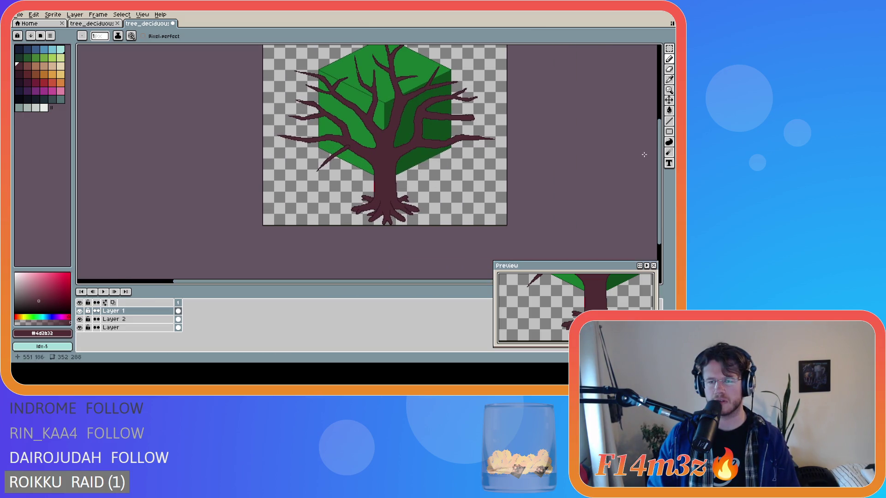
left_click_drag(654, 157, 558, 127)
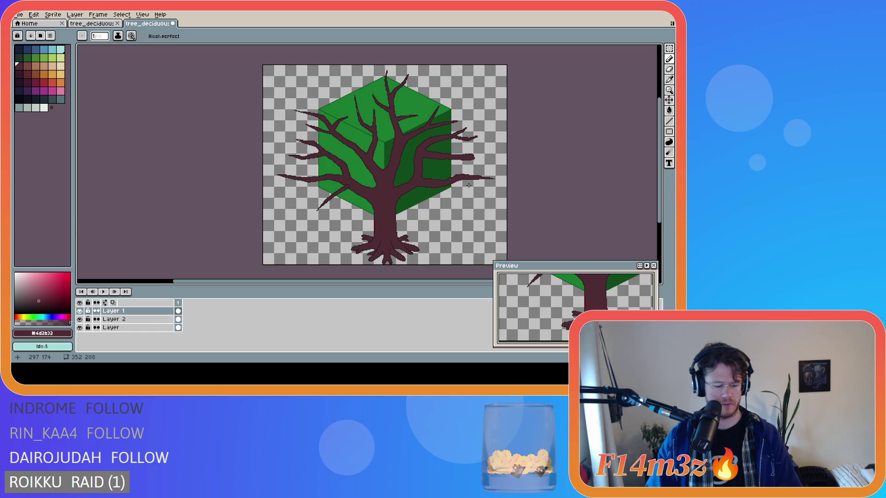
scroll(458, 174, "up", 1)
scroll(458, 174, "up", 1)
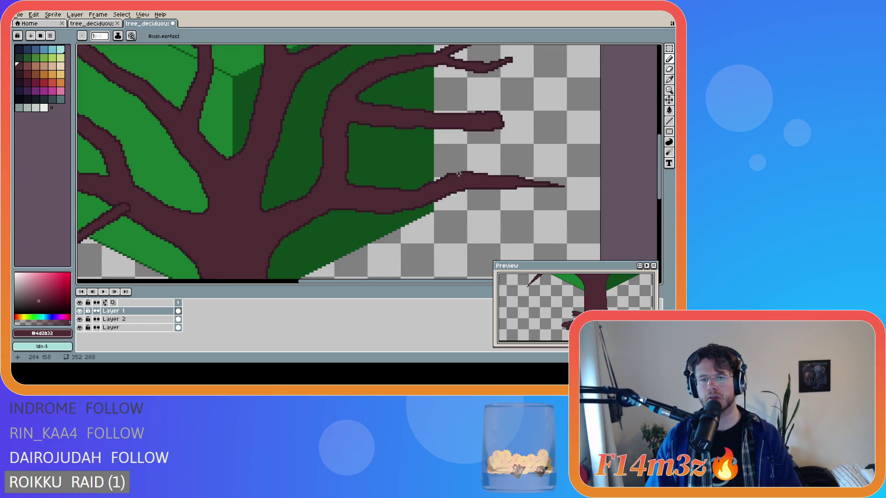
Pick a darker brown and sketch a thin twig arcing off the right branch, undoing the stray stroke.
left_click(462, 170, "alt")
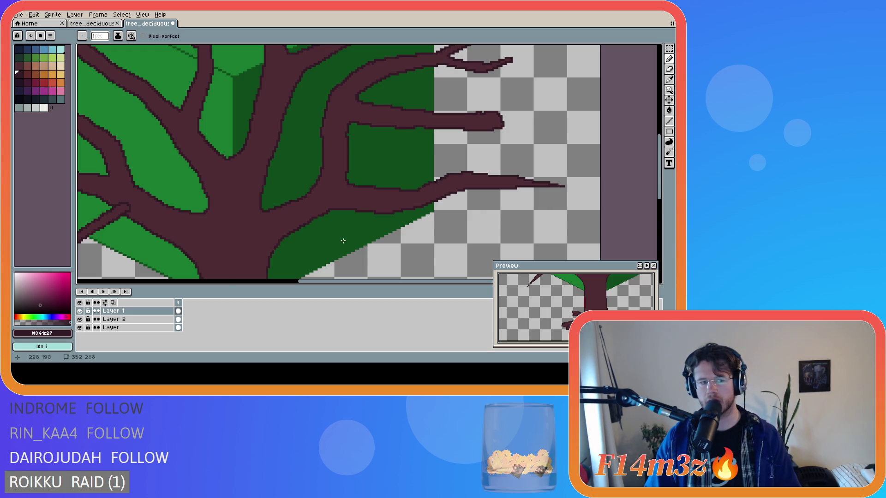
scroll(547, 170, "down", 1)
scroll(545, 169, "down", 1)
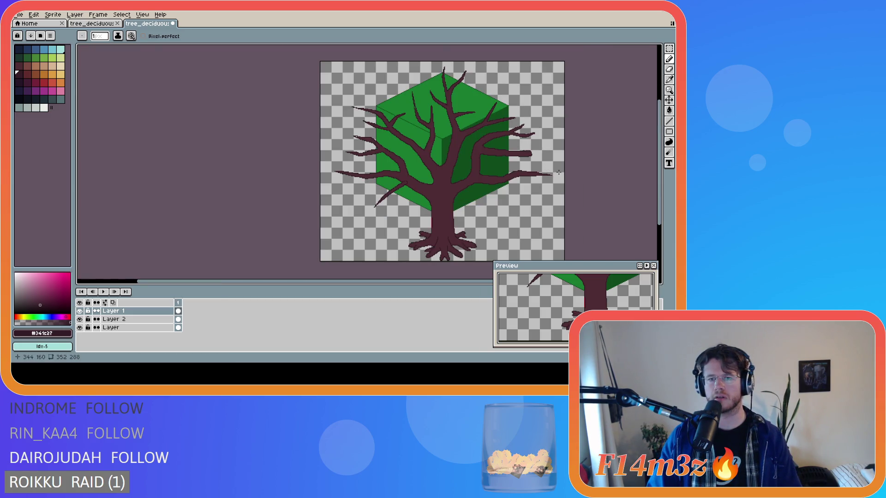
scroll(558, 172, "up", 1)
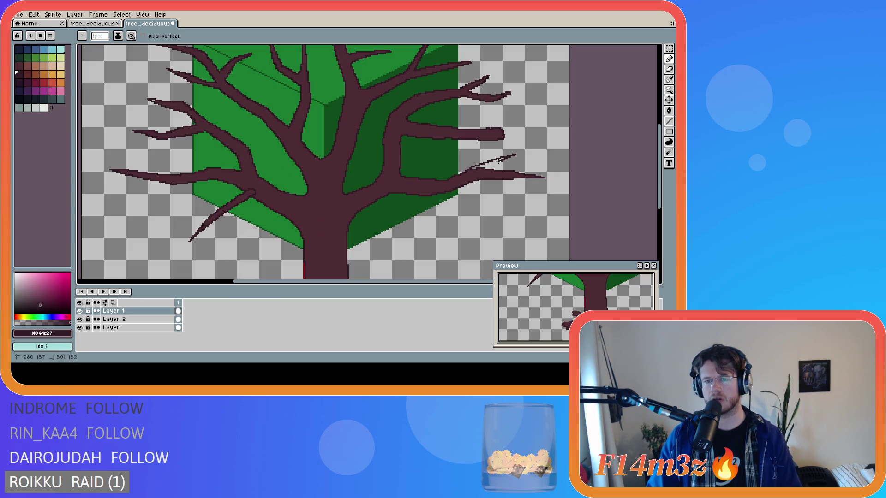
scroll(565, 176, "down", 1)
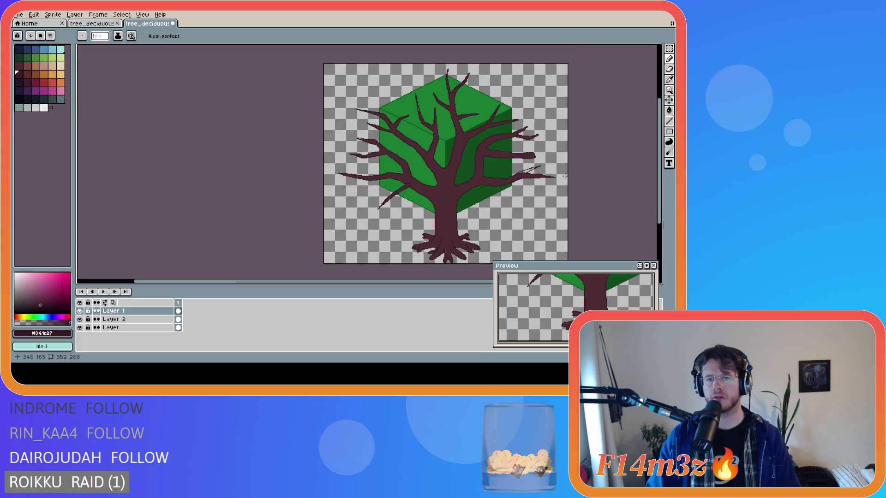
key("v")
scroll(550, 179, "up", 2)
mouse_move(469, 177)
left_mouse_down()
mouse_move(511, 162)
mouse_move(537, 168)
mouse_move(488, 169)
left_mouse_up()
scroll(585, 172, "down", 1)
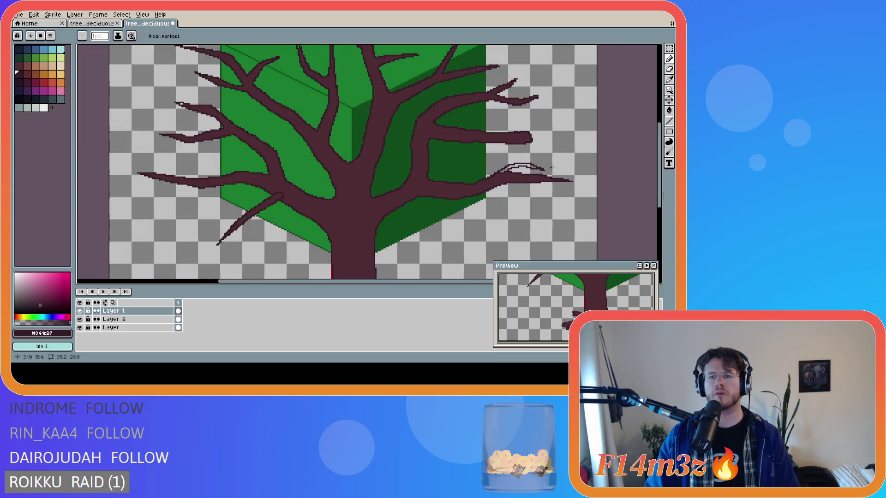
scroll(585, 173, "down", 1)
key("v")
key("b")
scroll(584, 172, "up", 1)
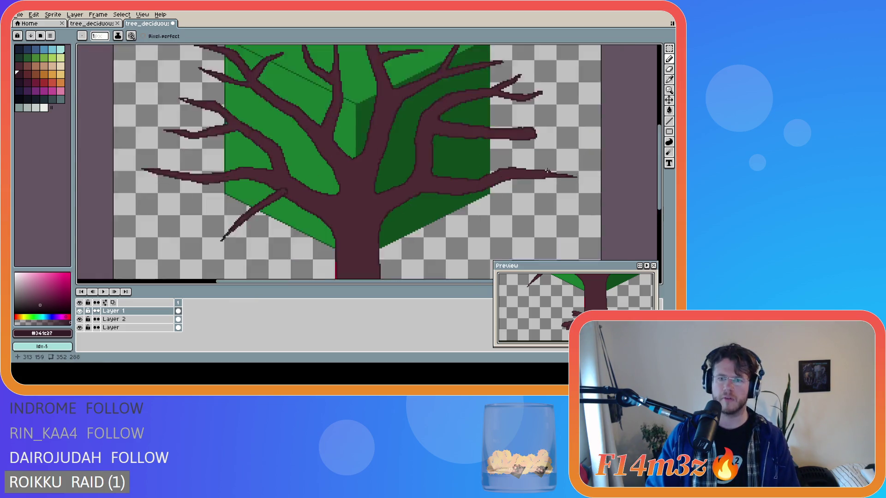
scroll(526, 170, "up", 1)
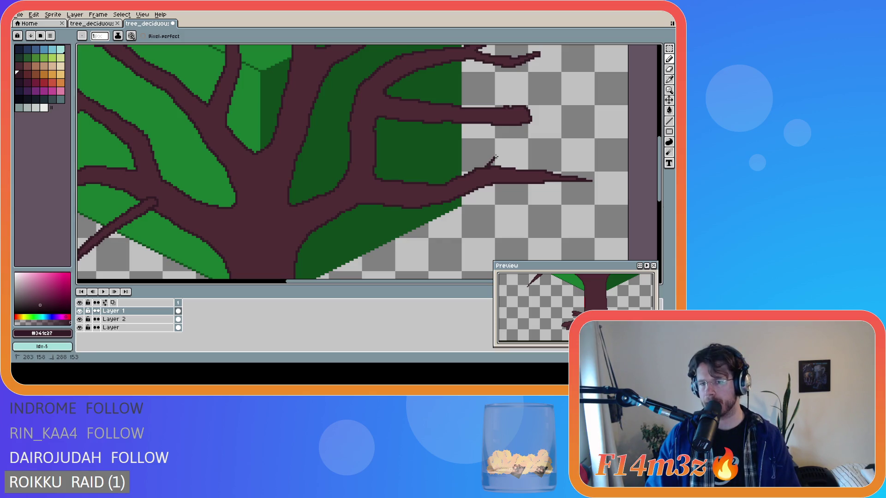
key("ctrl+z")
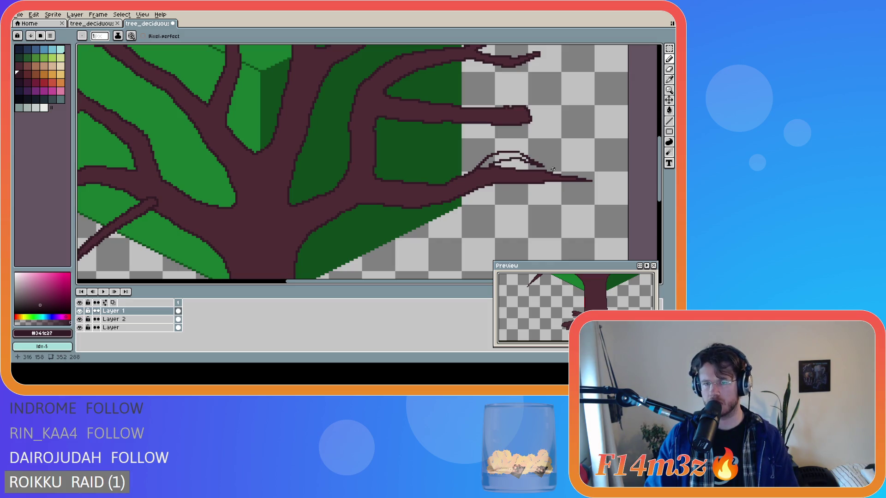
scroll(575, 151, "down", 1)
scroll(575, 151, "down", 1)
scroll(561, 172, "up", 2)
Undo another attempt and draw a thin twig rising up from the branch.
key("ctrl+z")
mouse_move(526, 148)
left_mouse_down()
mouse_move(545, 139)
mouse_move(588, 153)
mouse_move(545, 147)
left_mouse_up()
scroll(541, 148, "down", 3)
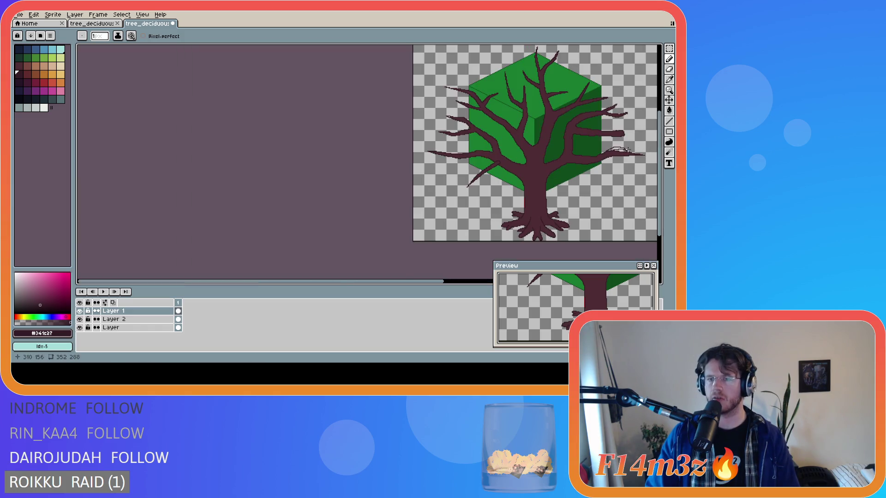
scroll(471, 265, "up", 4)
scroll(451, 166, "right", 3)
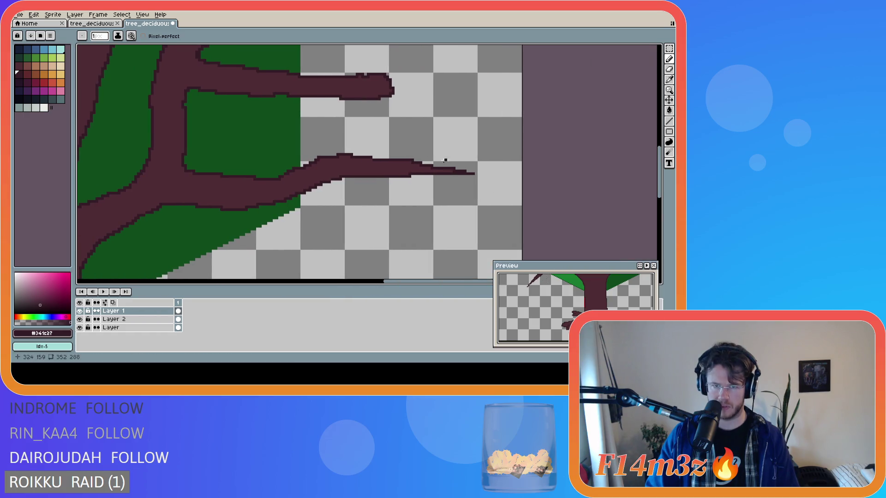
Rework the twig into a two-pronged outline, undoing a bad stroke and erasing stray pixels.
mouse_move(316, 158)
left_mouse_down()
mouse_move(328, 145)
mouse_move(397, 139)
mouse_move(359, 141)
left_mouse_up()
key("ctrl+z")
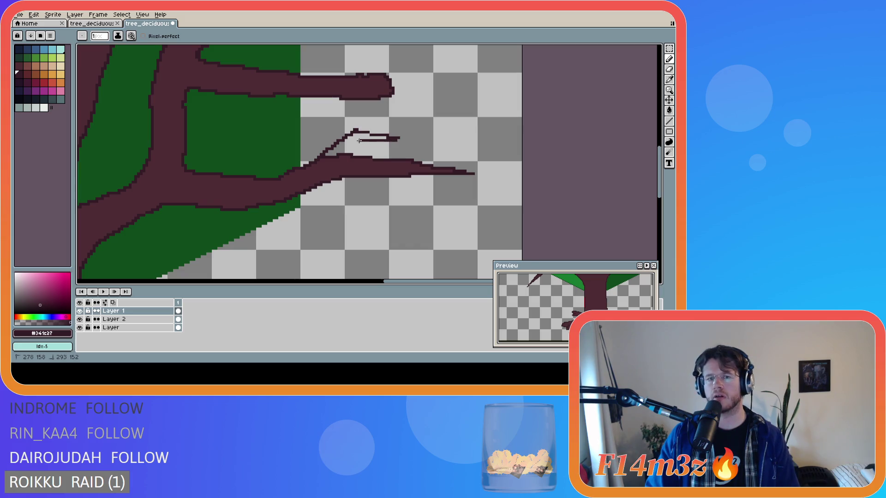
scroll(442, 161, "down", 2)
scroll(457, 161, "down", 2)
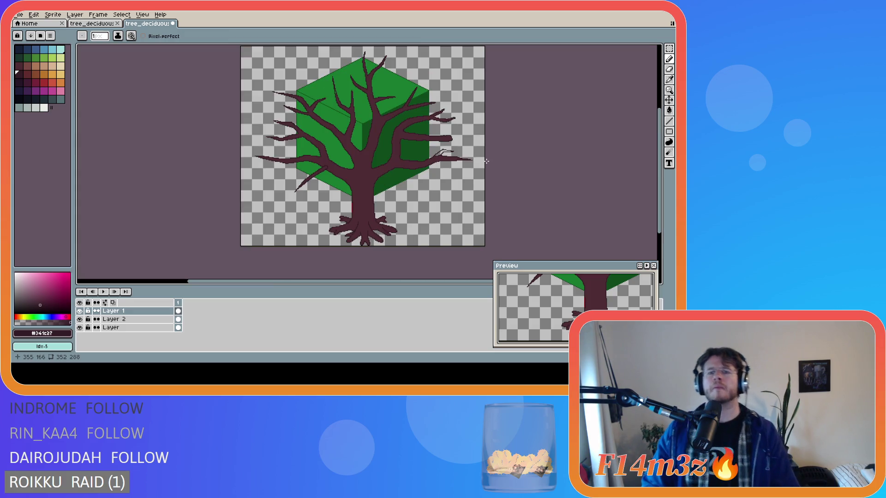
scroll(472, 151, "up", 2)
scroll(438, 94, "up", 2)
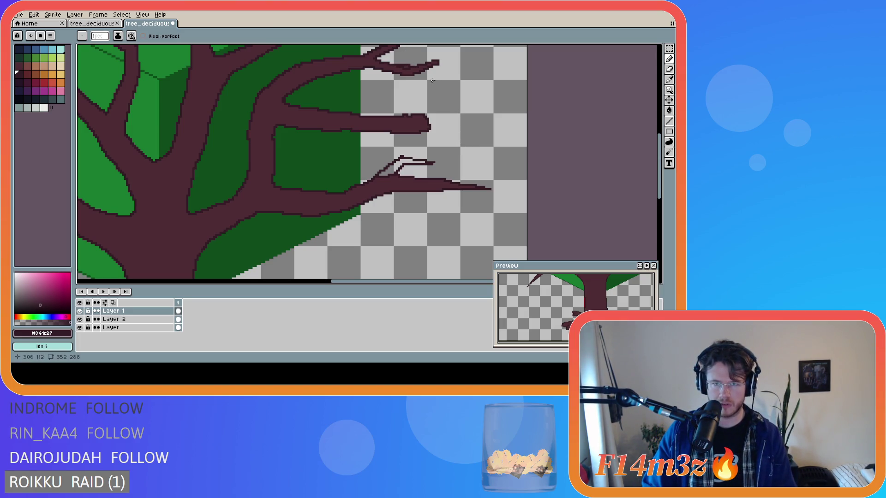
key("e")
scroll(408, 65, "up", 1)
left_click_drag(405, 66, 396, 67)
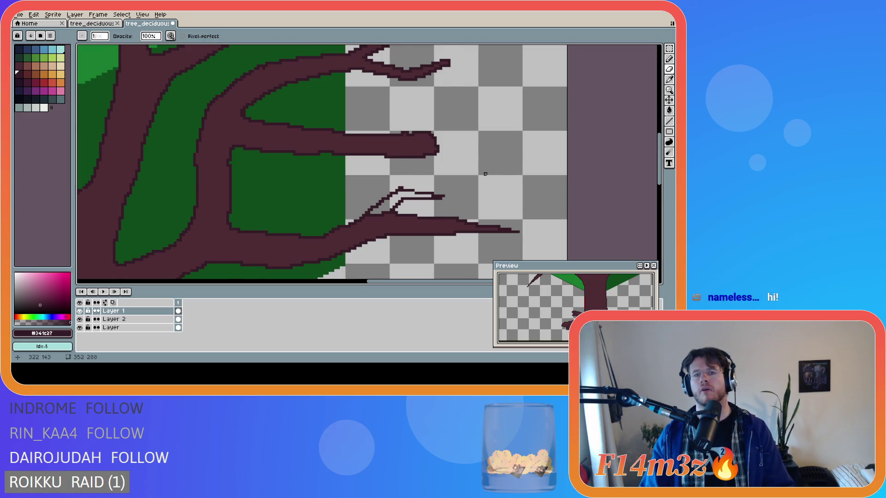
scroll(483, 169, "down", 1)
scroll(411, 207, "up", 1)
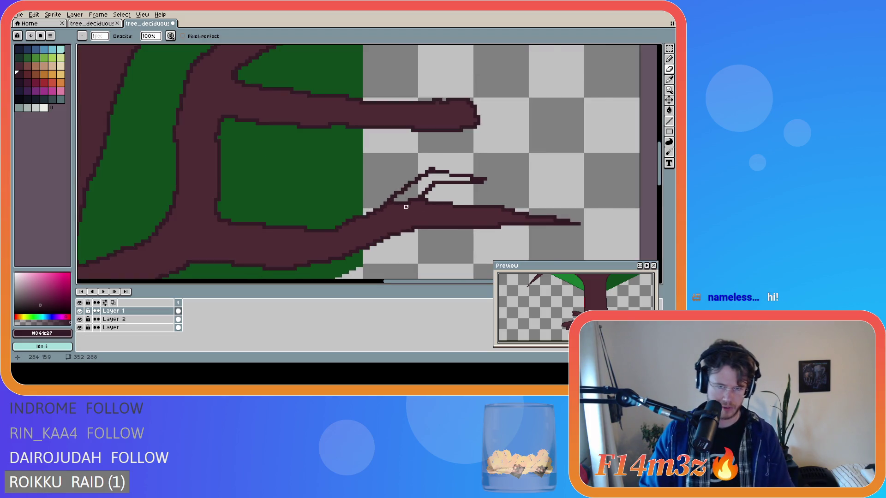
scroll(396, 202, "up", 1)
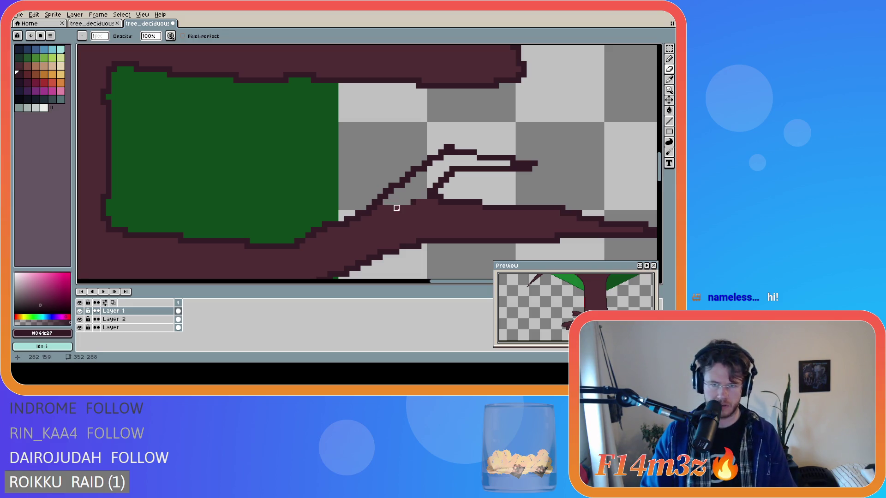
Fill the hollow two-pronged twig with the branch brown and save the tree file.
left_click(424, 196, "alt")
key("g")
left_click(424, 196)
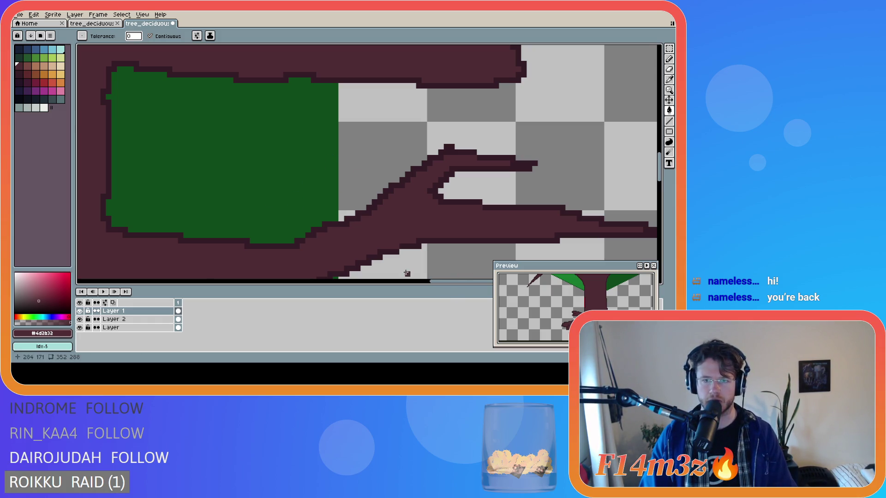
left_click_drag(467, 280, 407, 285)
scroll(279, 271, "down", 2)
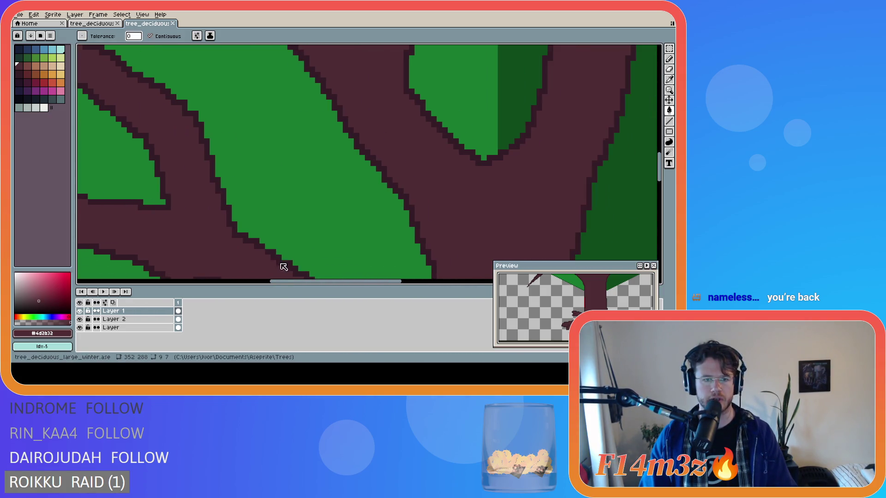
scroll(388, 212, "down", 1)
scroll(388, 212, "down", 2)
scroll(431, 217, "up", 3)
key("ctrl+s")
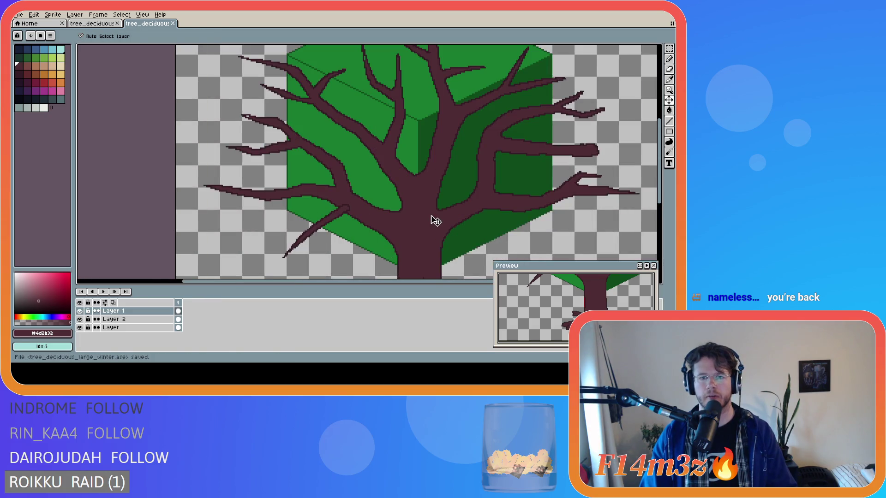
scroll(430, 217, "down", 2)
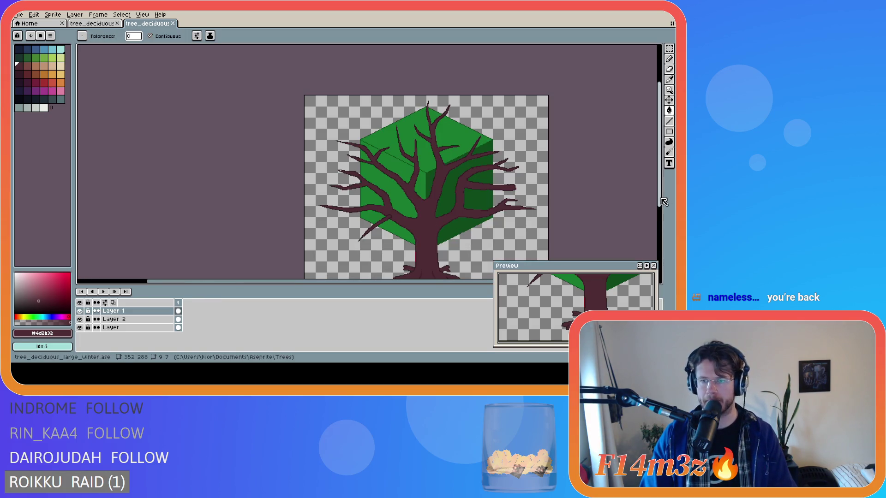
left_click_drag(661, 200, 661, 215)
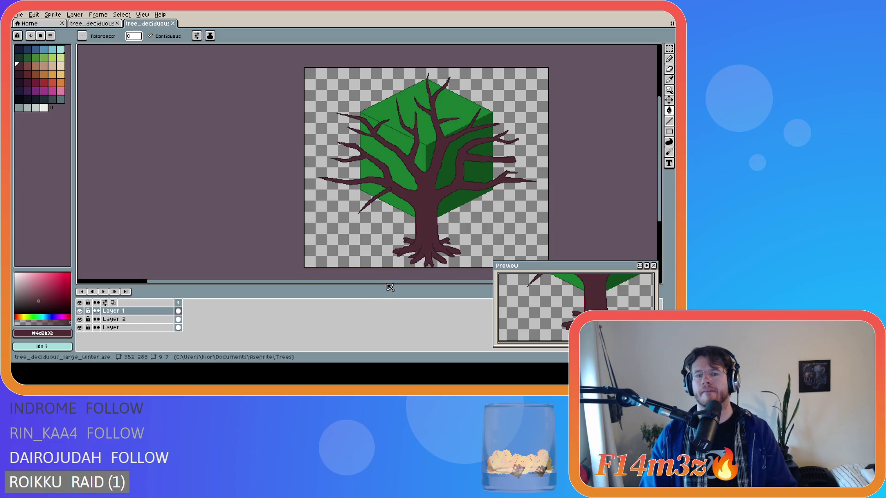
left_click_drag(389, 282, 424, 283)
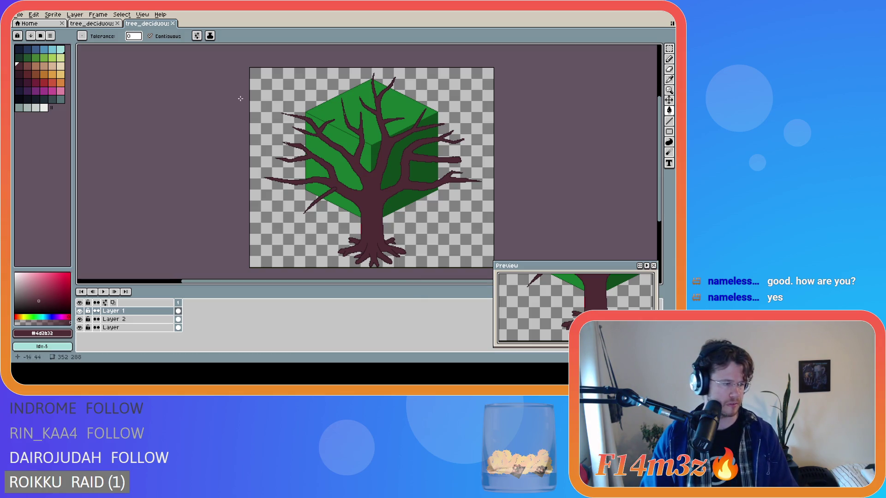
scroll(341, 106, "up", 5)
left_click(316, 141)
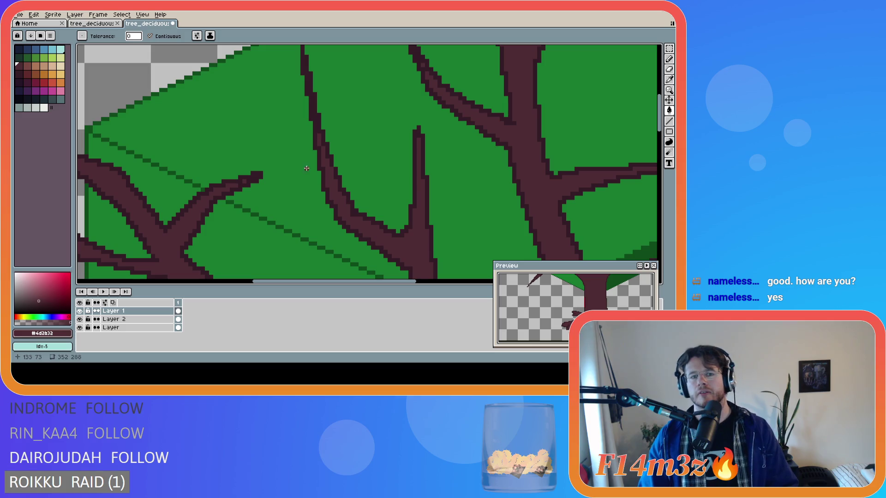
scroll(249, 277, "down", 1)
scroll(228, 236, "down", 1)
scroll(207, 204, "down", 1)
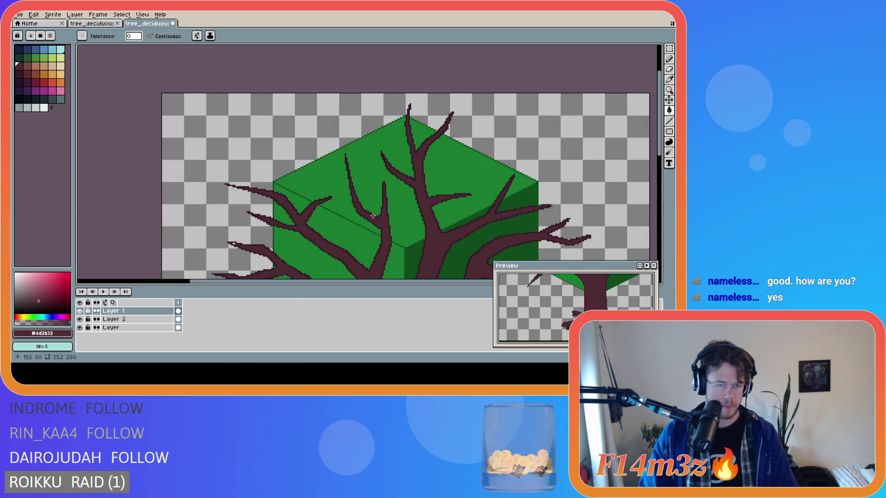
scroll(218, 252, "up", 2)
scroll(419, 226, "down", 2)
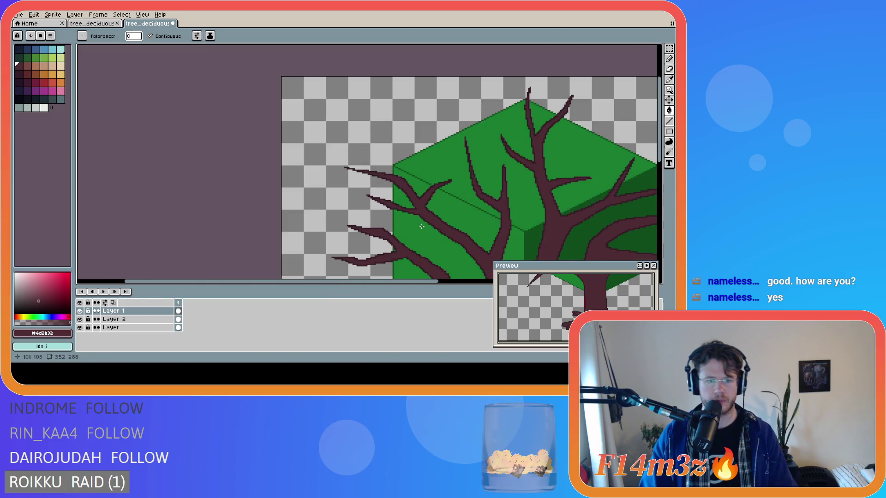
scroll(632, 147, "down", 1)
scroll(631, 148, "down", 1)
scroll(632, 147, "down", 1)
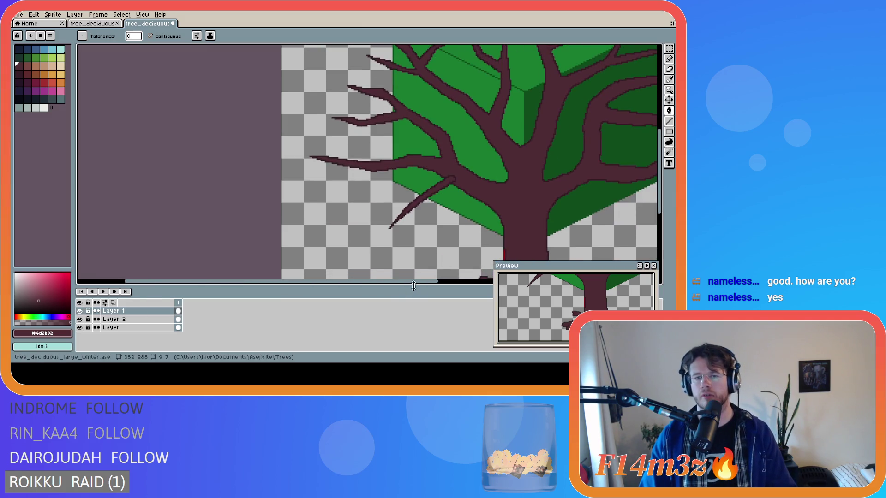
left_click_drag(423, 283, 492, 283)
scroll(492, 283, "up", 2)
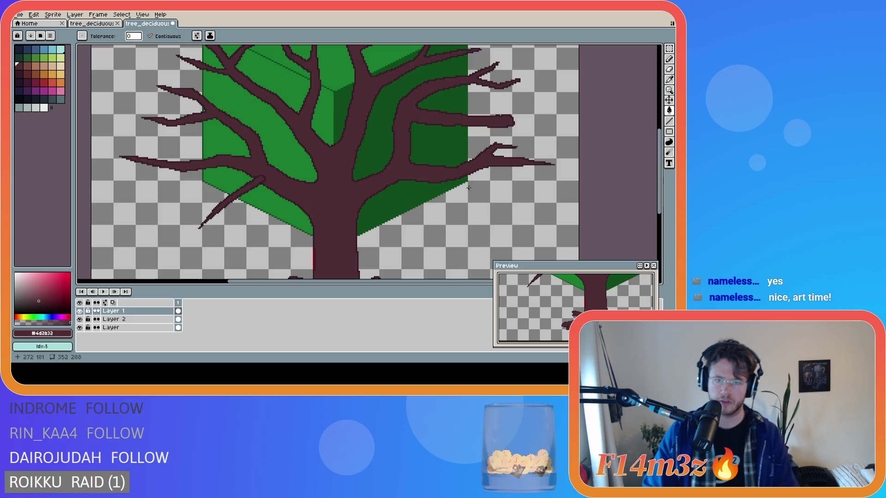
scroll(471, 186, "down", 1)
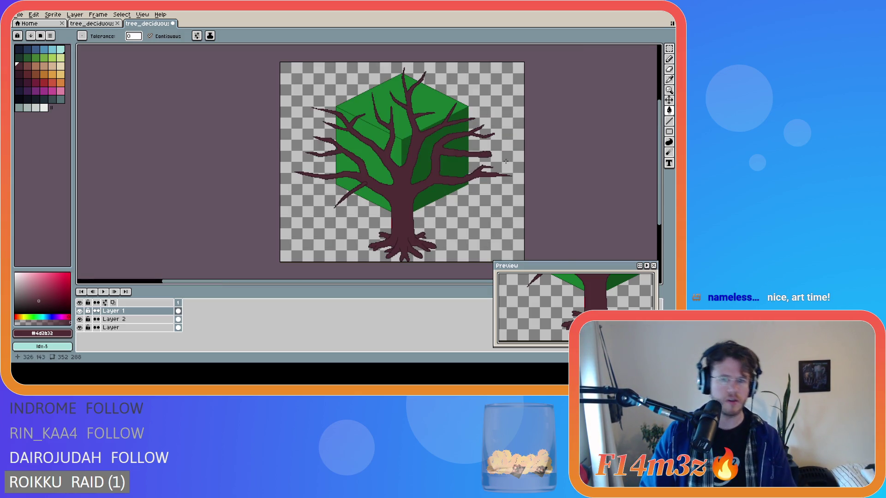
scroll(440, 169, "up", 1)
scroll(476, 178, "up", 1)
key("b")
left_click(408, 195, "alt")
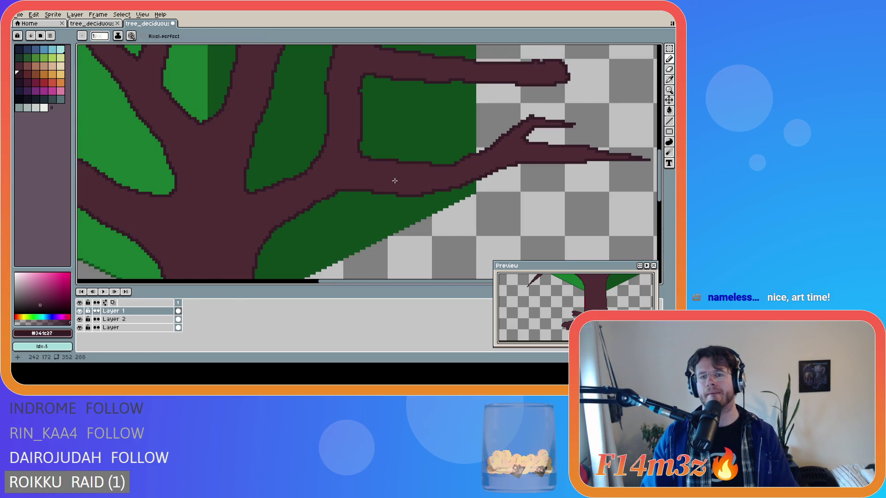
scroll(394, 181, "down", 1)
scroll(395, 181, "down", 2)
scroll(503, 192, "up", 2)
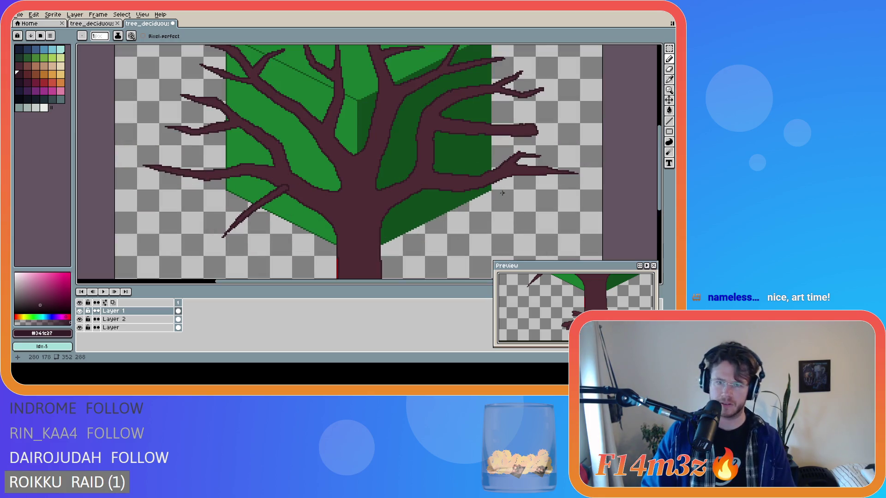
scroll(502, 191, "down", 1)
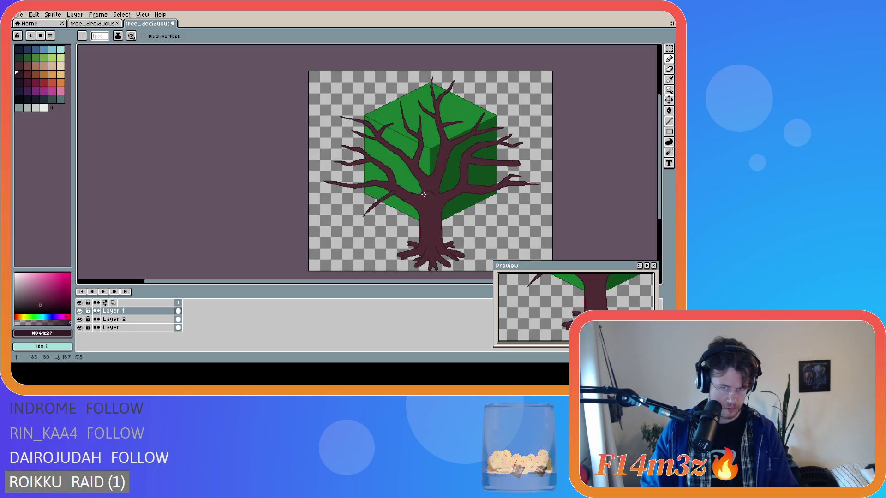
Add a new empty Layer 3 at the top of the layer stack above Layer 1.
key("m")
left_click(128, 319)
key("shift+n")
left_click_drag(135, 320, 173, 311)
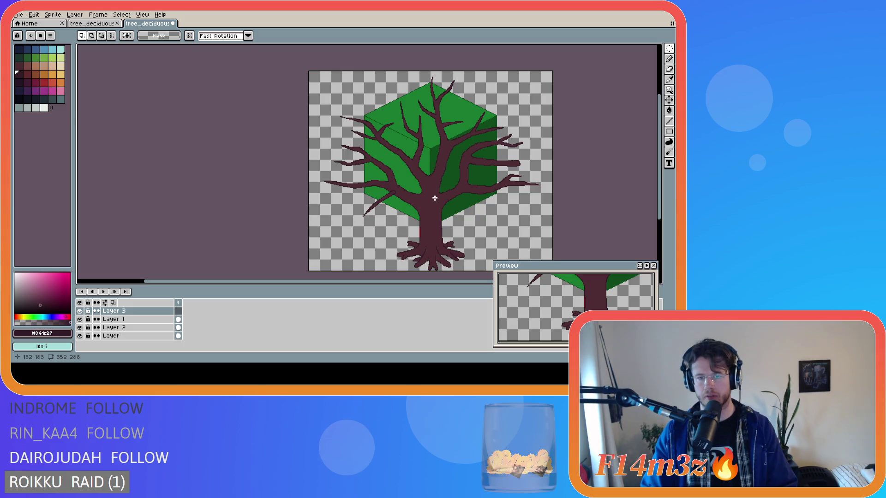
Try an elliptical marquee over the tree, clear it, and return to the Pencil.
mouse_move(435, 202)
left_mouse_down()
mouse_move(475, 188)
mouse_move(375, 147)
left_mouse_up()
left_click(326, 131)
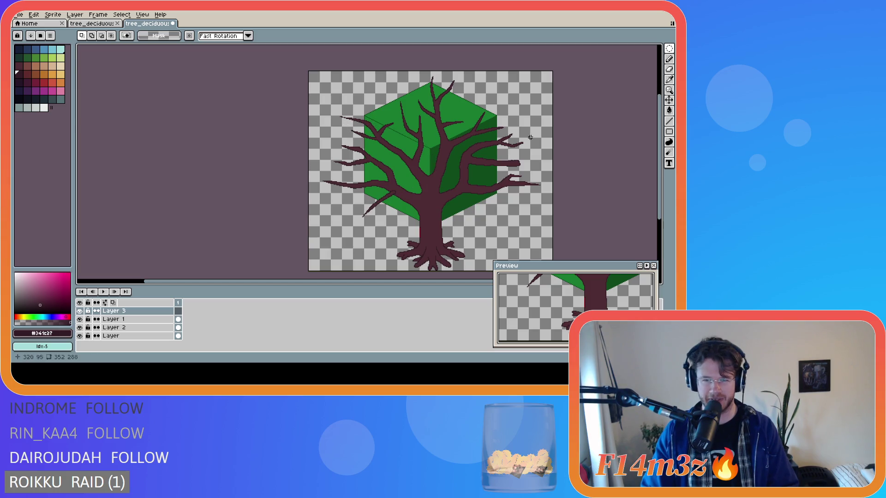
key("b")
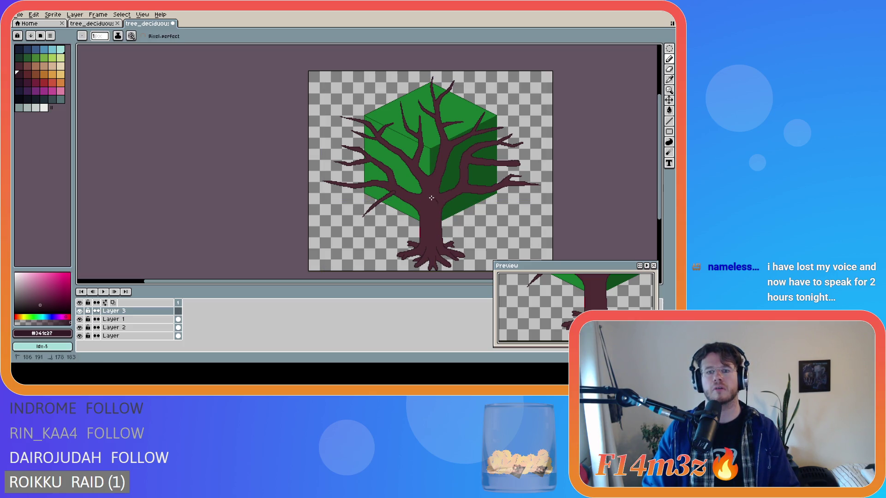
Draw trial curved bark strokes down the trunk on Layer 3 and undo each one.
left_click_drag(423, 206, 419, 223)
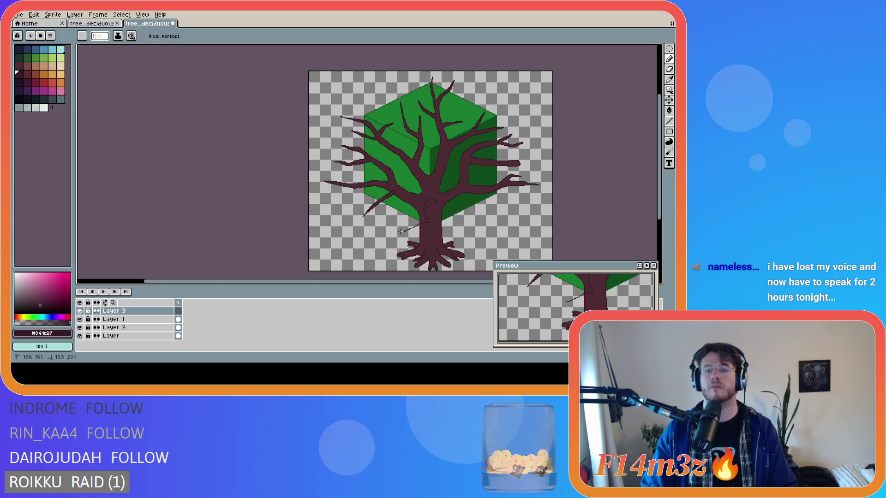
key("ctrl+z")
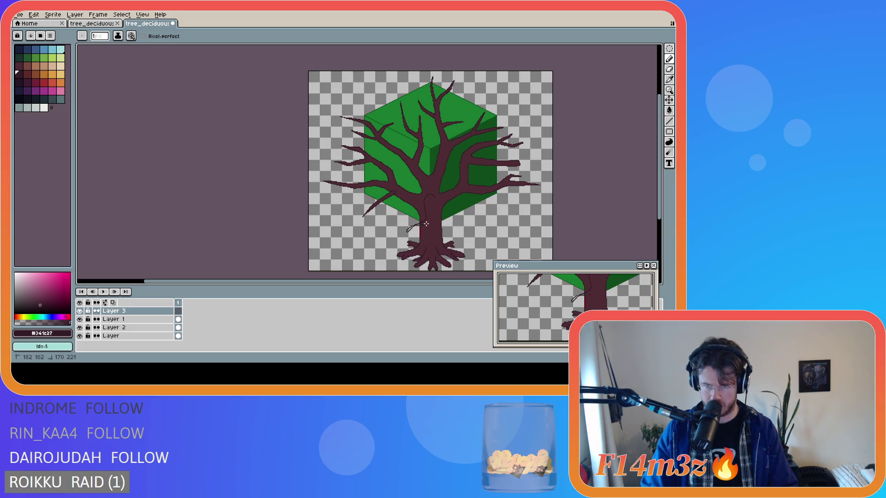
key("Escape")
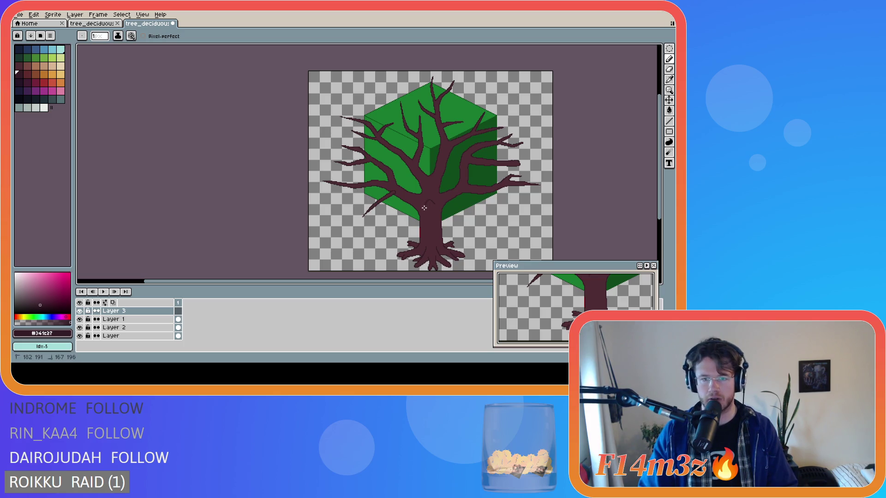
left_click_drag(422, 203, 431, 221)
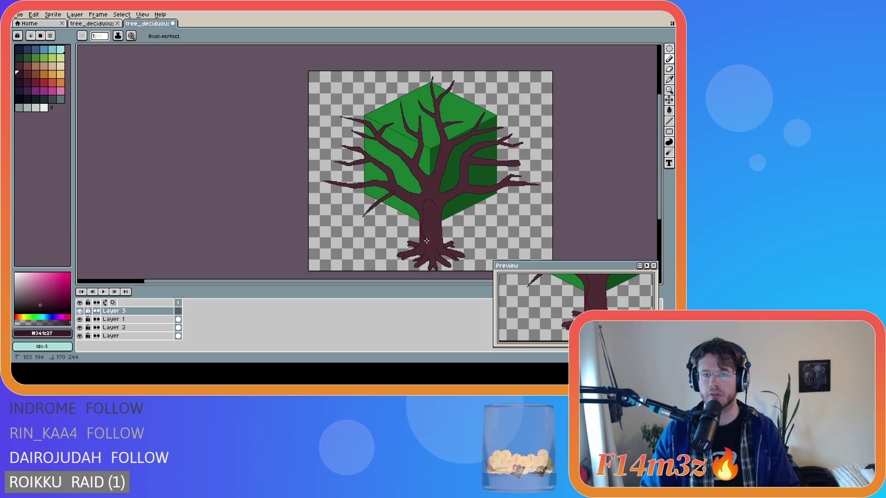
key("ctrl+z")
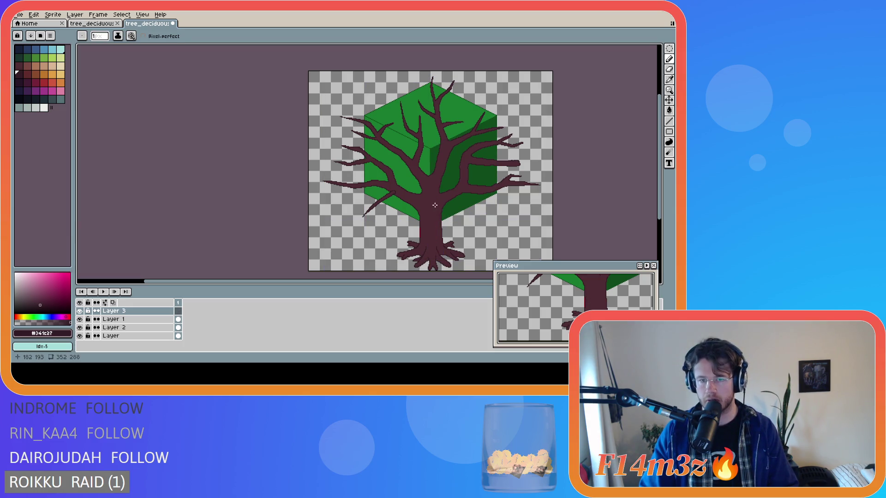
key("ctrl+z")
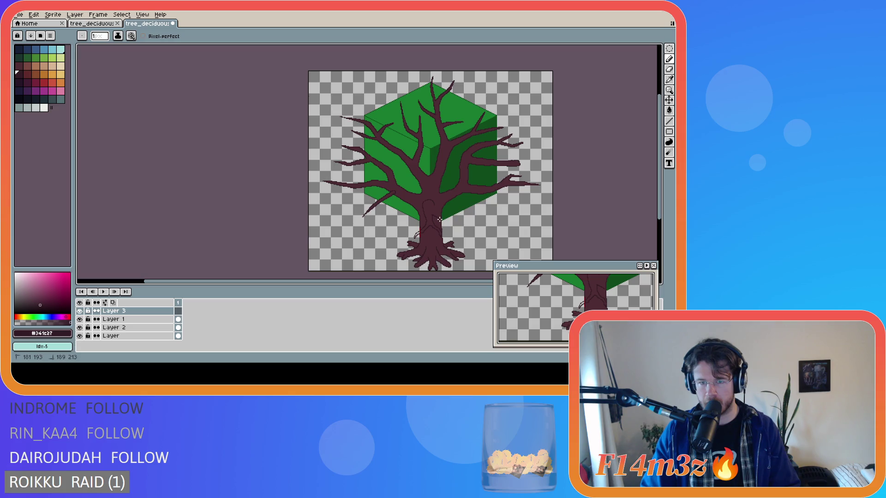
Add bark detail pixels to the lower trunk, leaving a thin curved bark line.
left_click(432, 205)
scroll(435, 205, "up", 3)
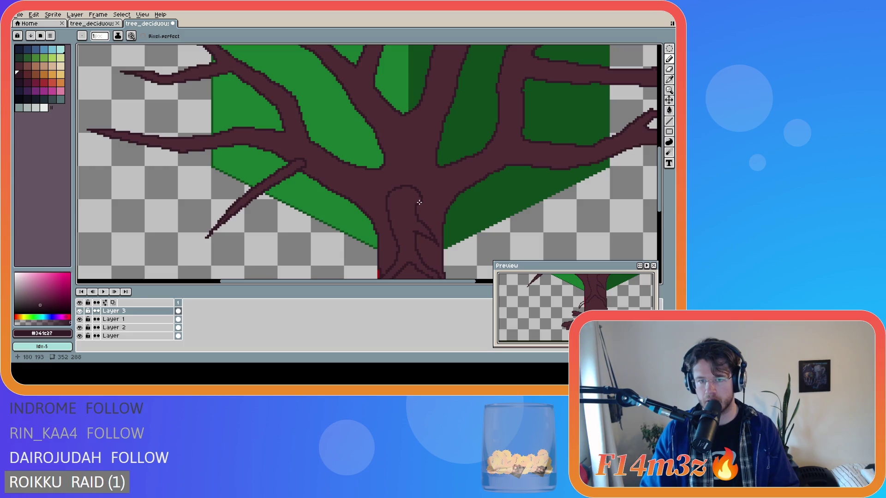
key("e")
Undo the last Pencil stroke so the trunk is plain dark brown again.
left_click(424, 202)
scroll(461, 199, "down", 1)
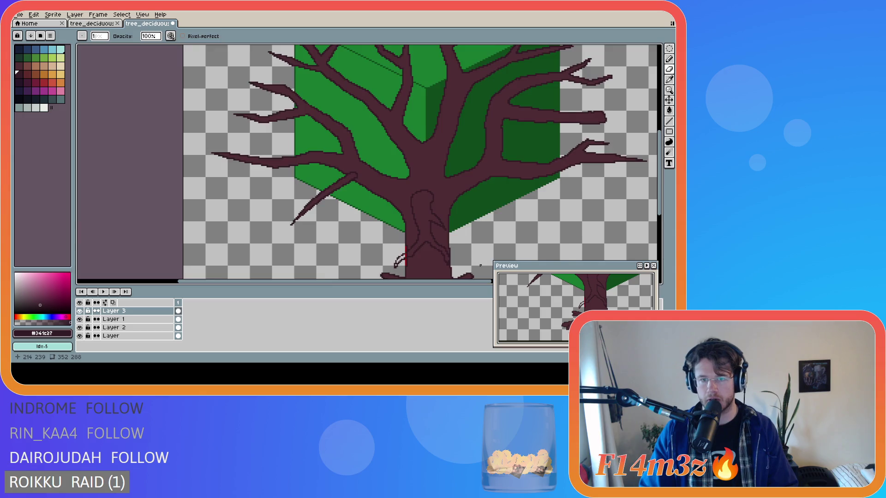
scroll(654, 185, "down", 1)
scroll(654, 185, "down", 2)
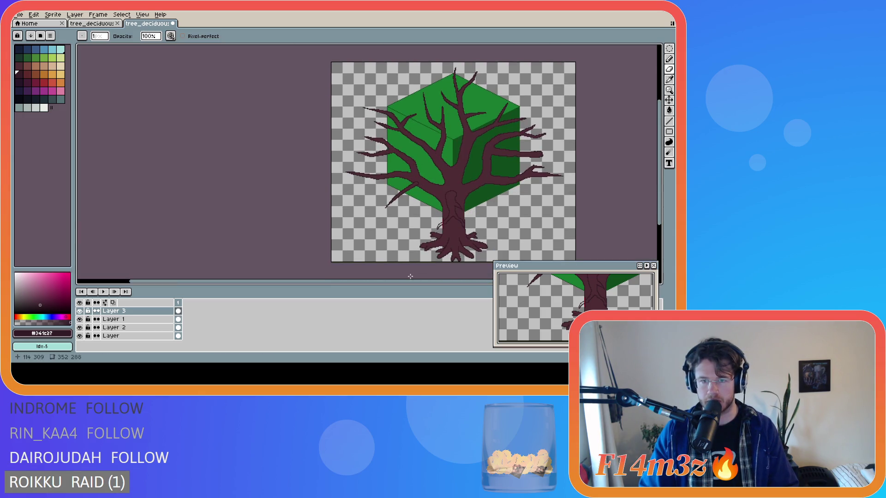
scroll(430, 285, "right", 2)
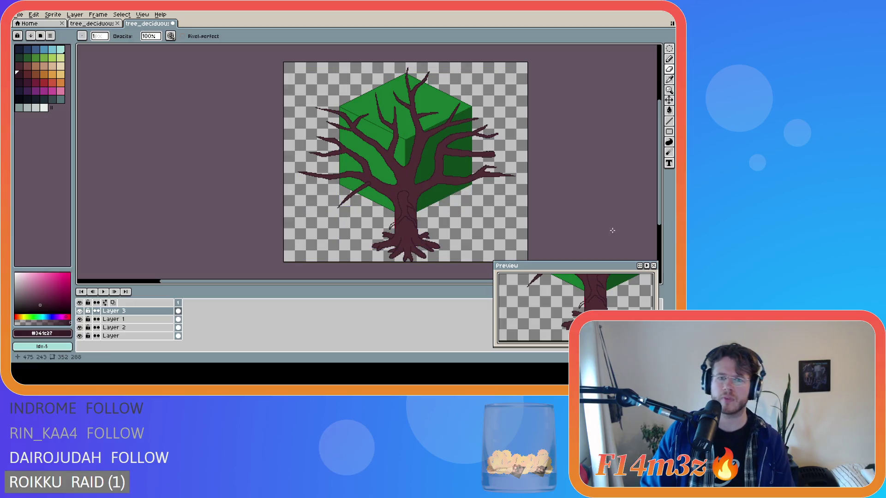
key("ctrl+z")
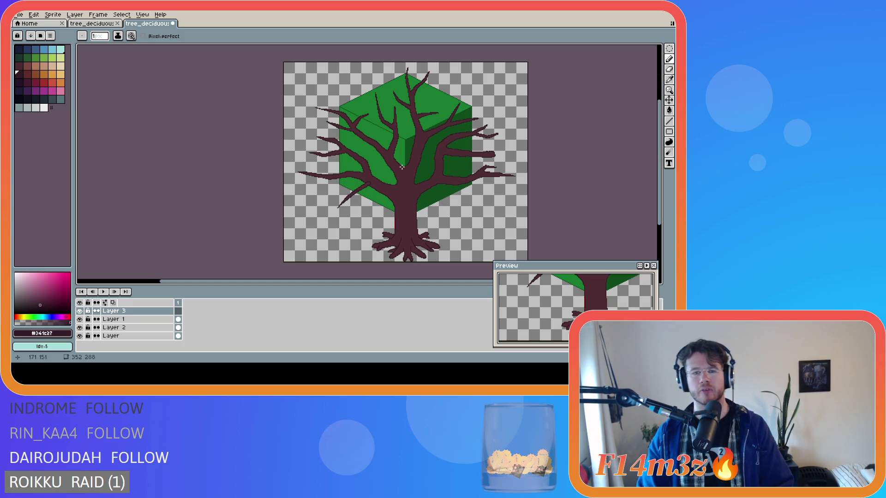
scroll(393, 156, "up", 1)
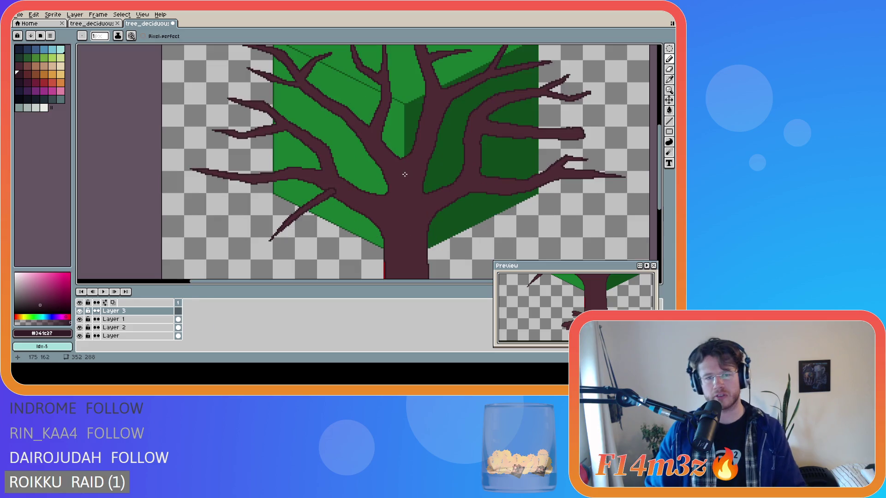
scroll(402, 158, "down", 1)
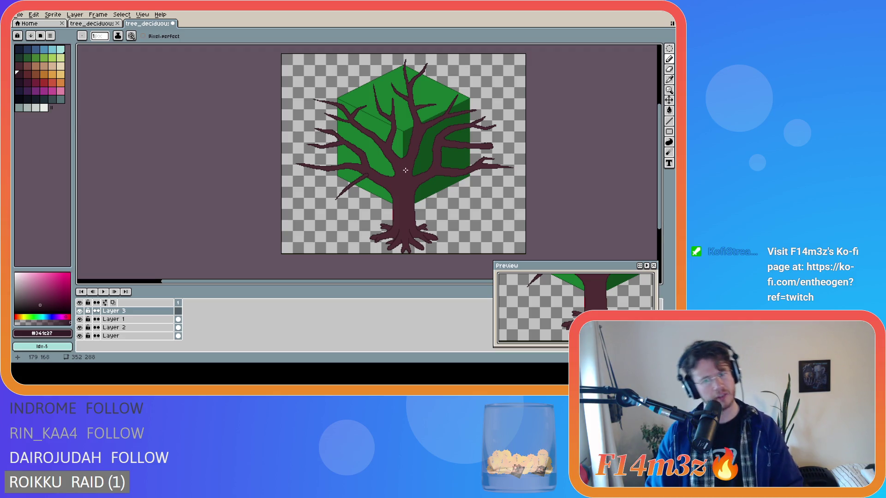
scroll(405, 170, "up", 2)
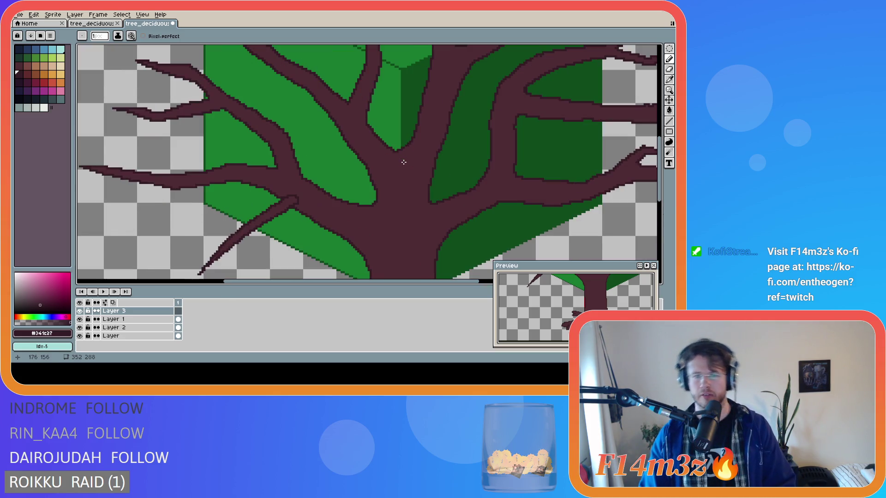
scroll(395, 152, "down", 1)
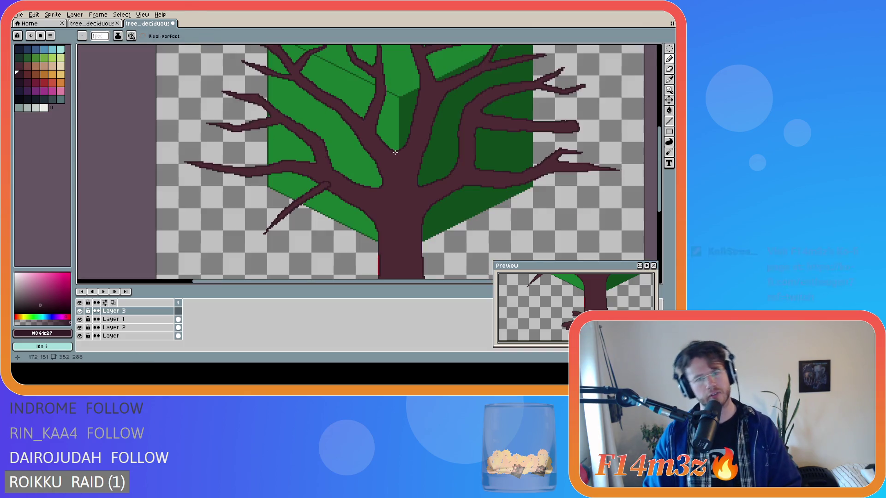
scroll(394, 153, "down", 2)
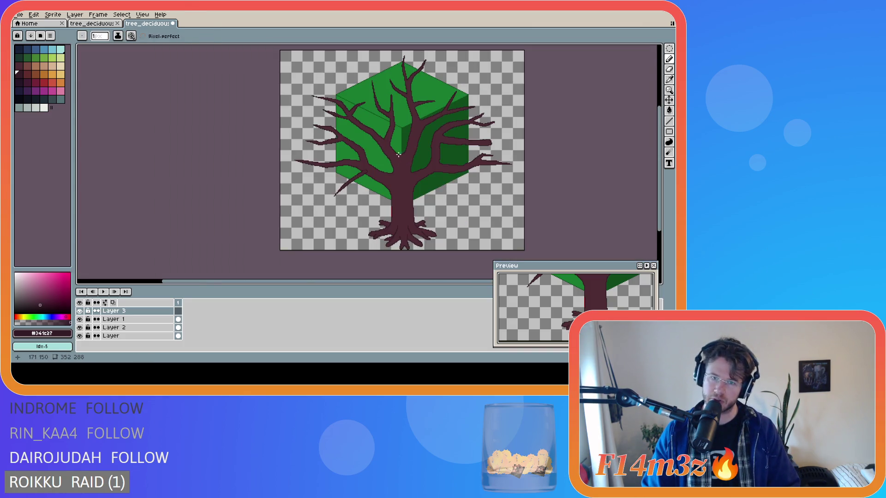
scroll(399, 154, "up", 2)
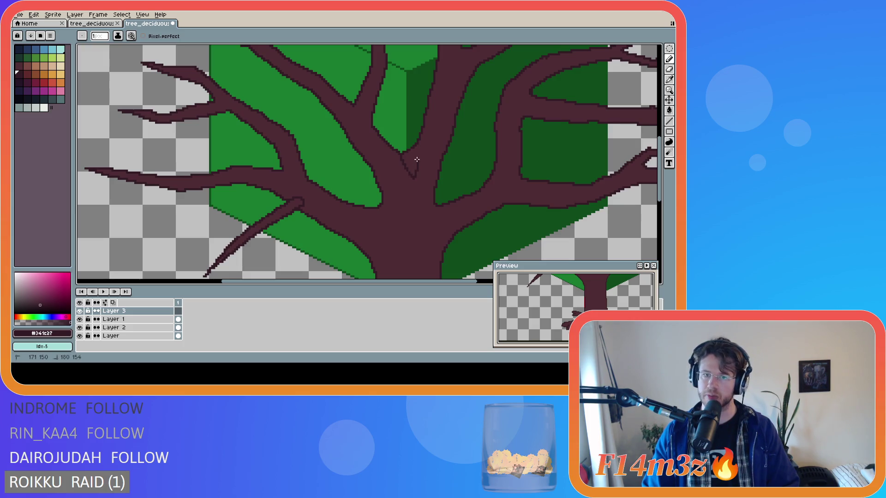
Flood the empty canvas area with the dark brown trunk colour using the Paint Bucket.
key("g")
left_click(412, 169)
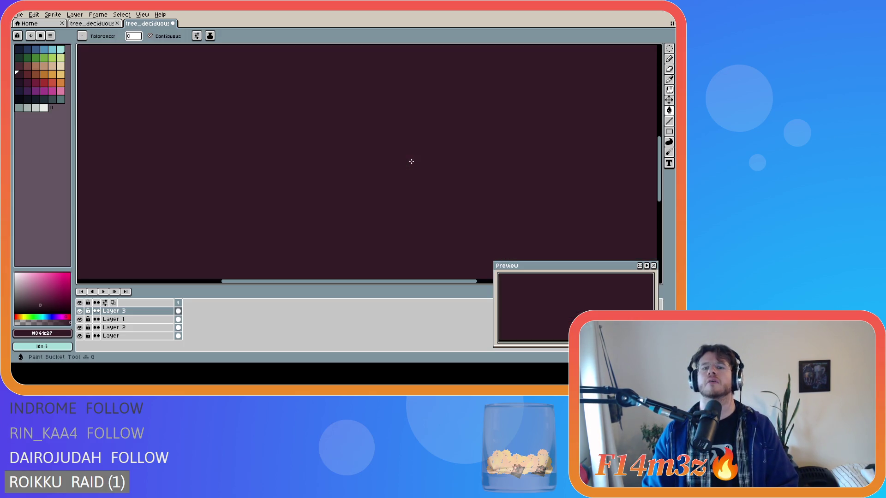
Undo the canvas-wide fill and move drawing back to Layer 1.
key("ctrl+z")
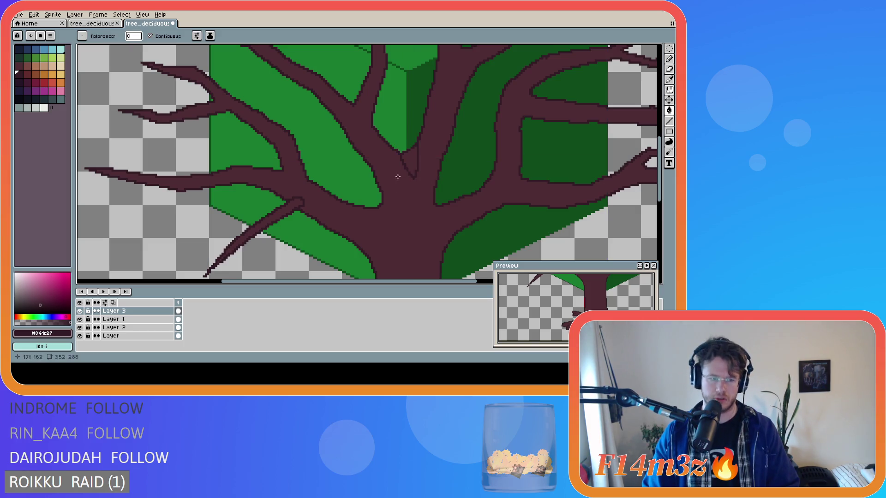
left_click(138, 319)
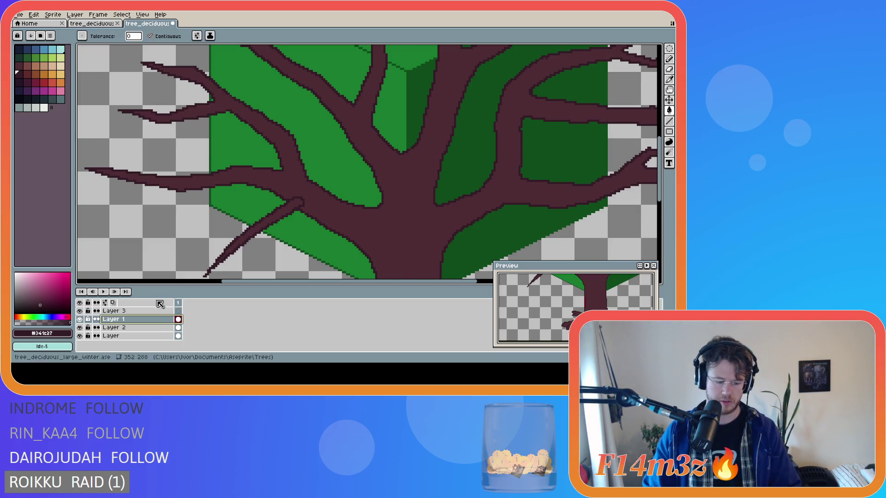
key("b")
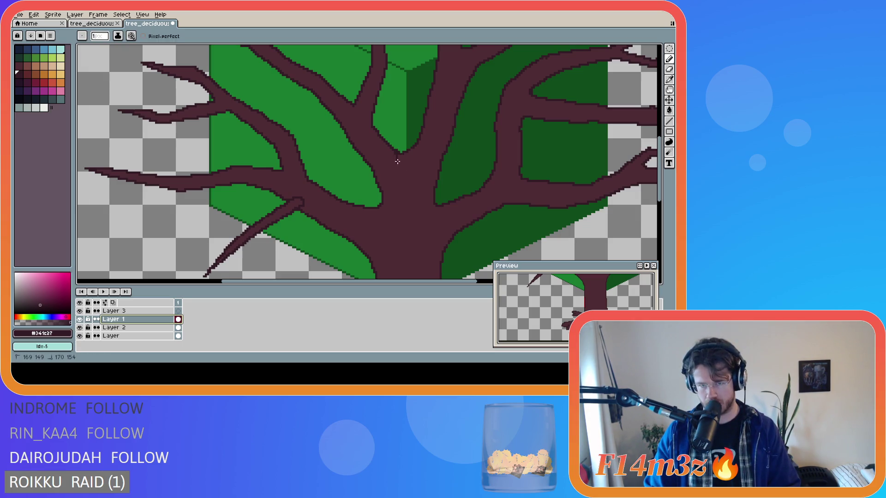
key("v")
Pencil a small wedge in the trunk fork and fill it with darker brown shading.
left_click_drag(392, 150, 419, 153)
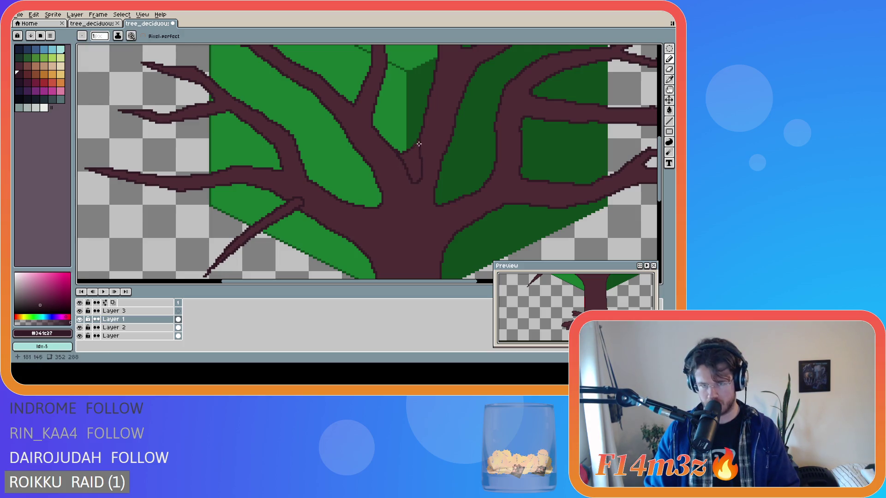
key("g")
left_click(412, 166)
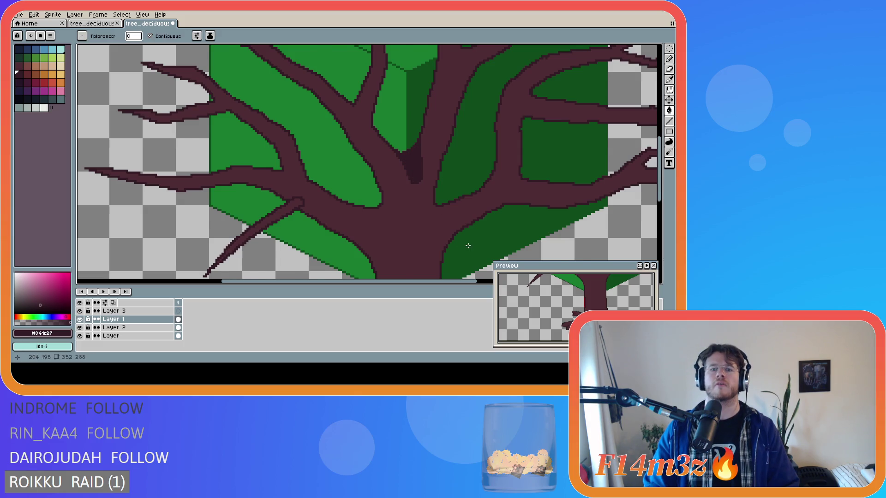
key("minus")
key("minus")
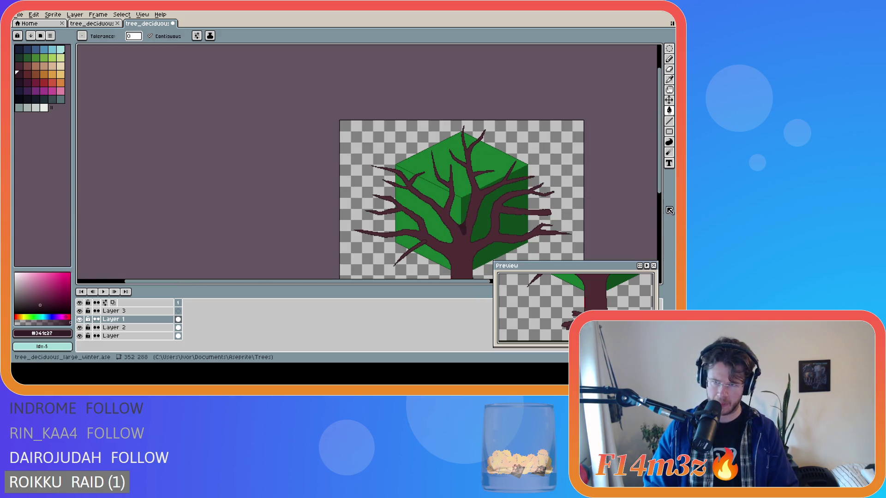
left_click_drag(660, 208, 661, 232)
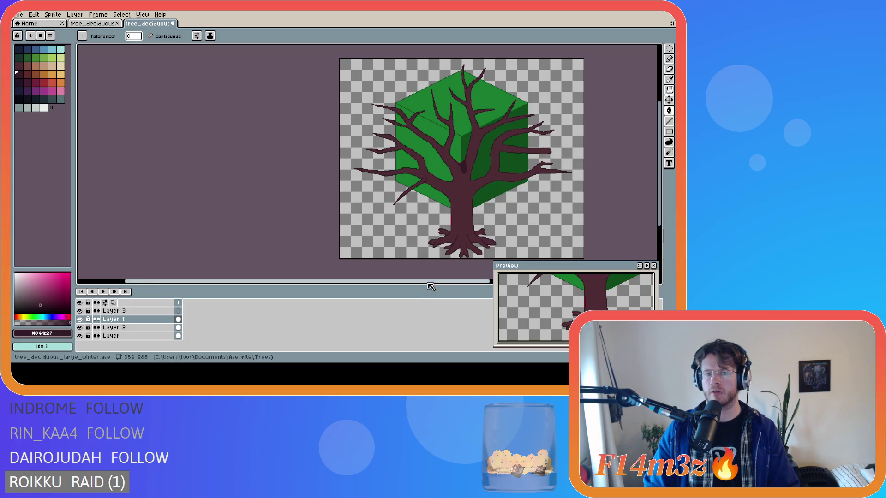
left_click_drag(426, 282, 484, 283)
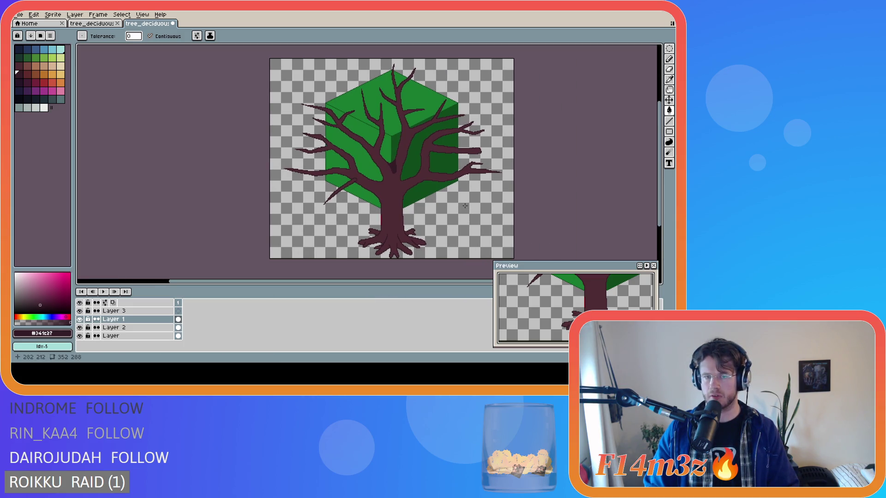
key("ctrl+z")
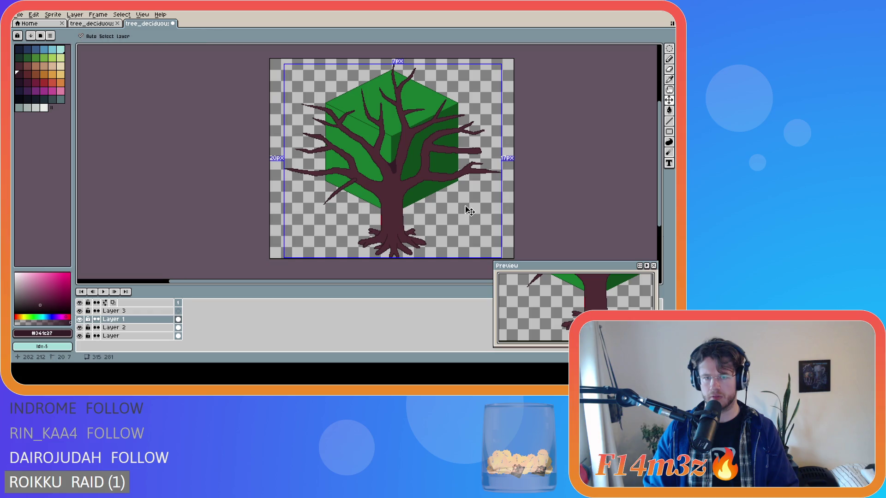
key("ctrl+y")
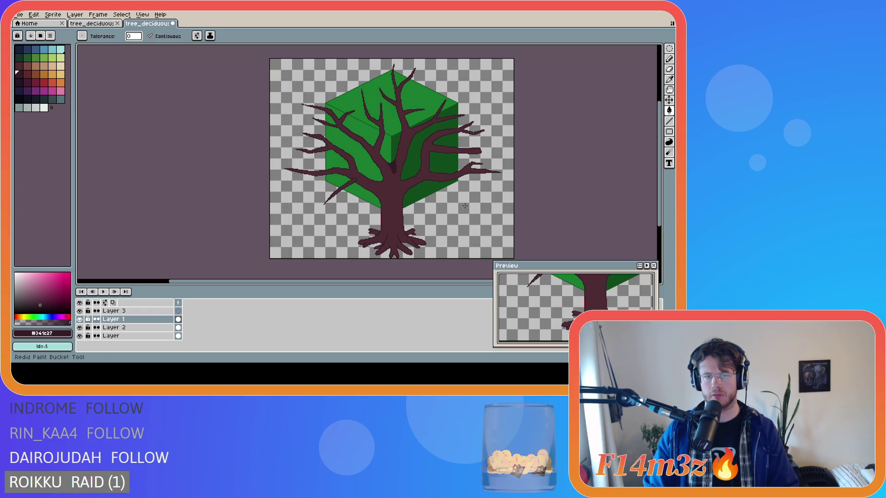
key("ctrl+a")
key("ctrl+d")
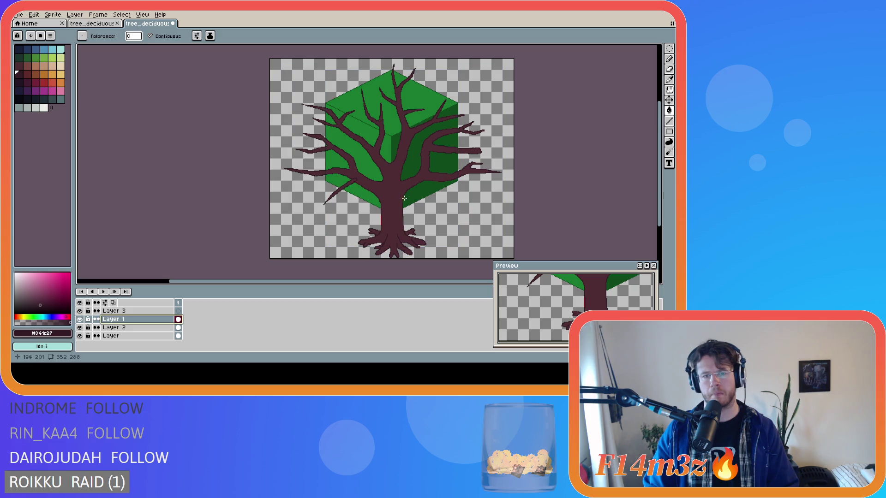
scroll(400, 179, "up", 2)
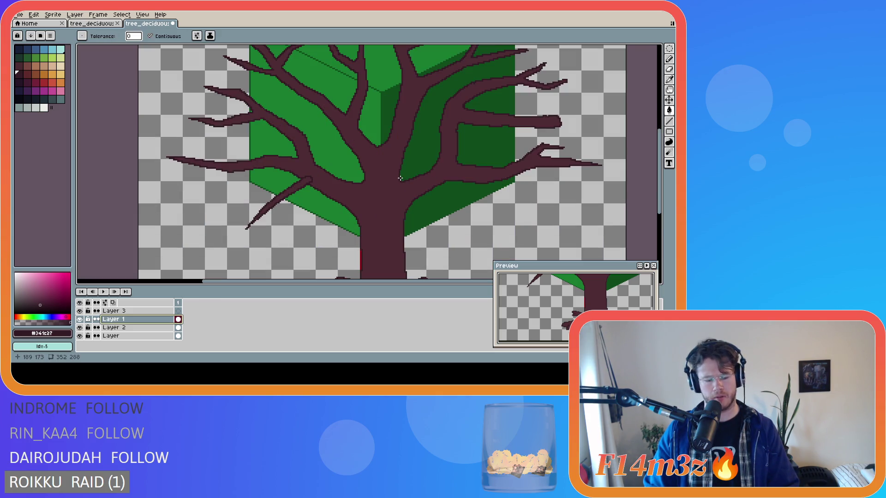
key("b")
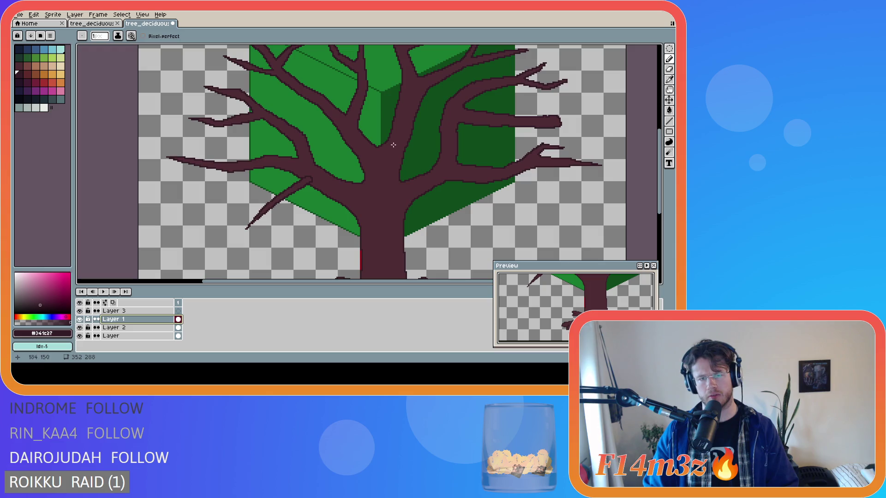
scroll(391, 146, "down", 2)
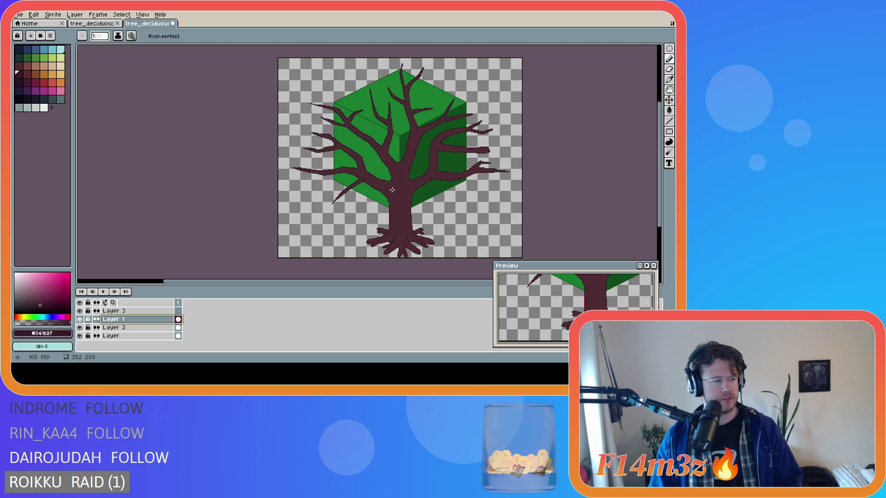
Widen the canvas area by shrinking the palette panel, then undo the last fork outline stroke.
left_click(403, 167)
mouse_move(396, 170)
left_mouse_down()
mouse_move(405, 184)
mouse_move(404, 173)
left_mouse_up()
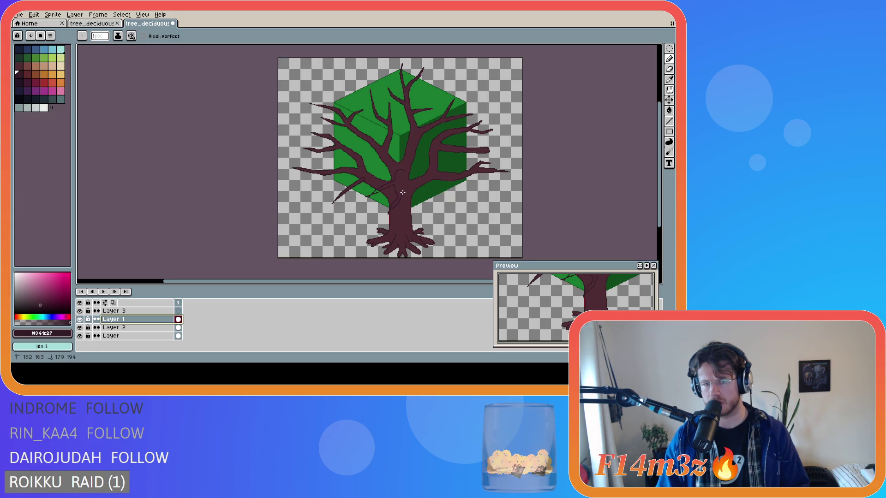
scroll(407, 197, "up", 5)
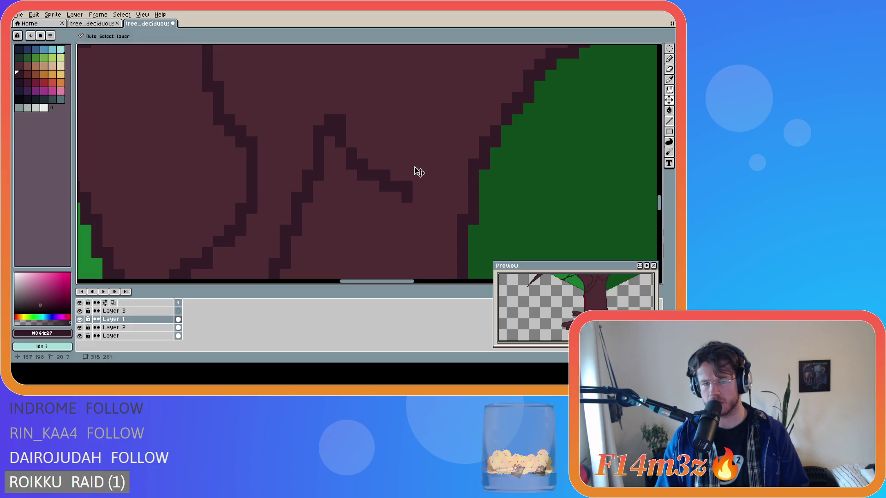
scroll(496, 221, "down", 3)
scroll(496, 221, "down", 2)
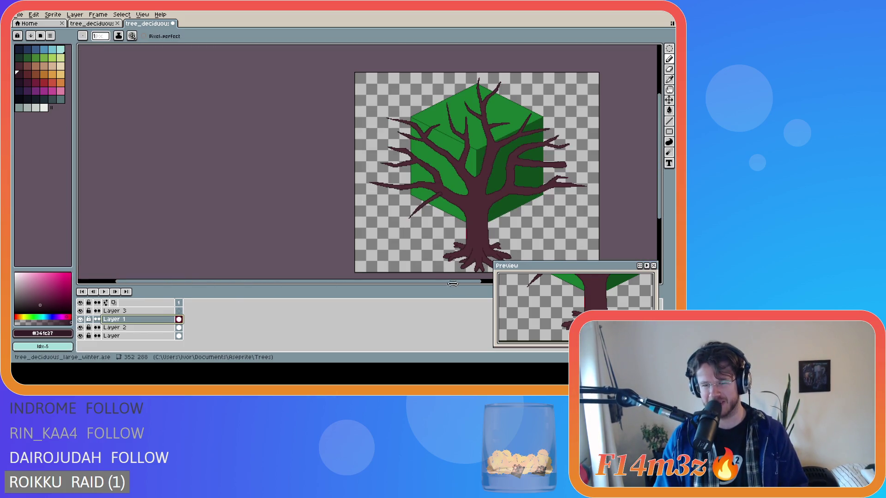
left_click_drag(470, 284, 450, 277)
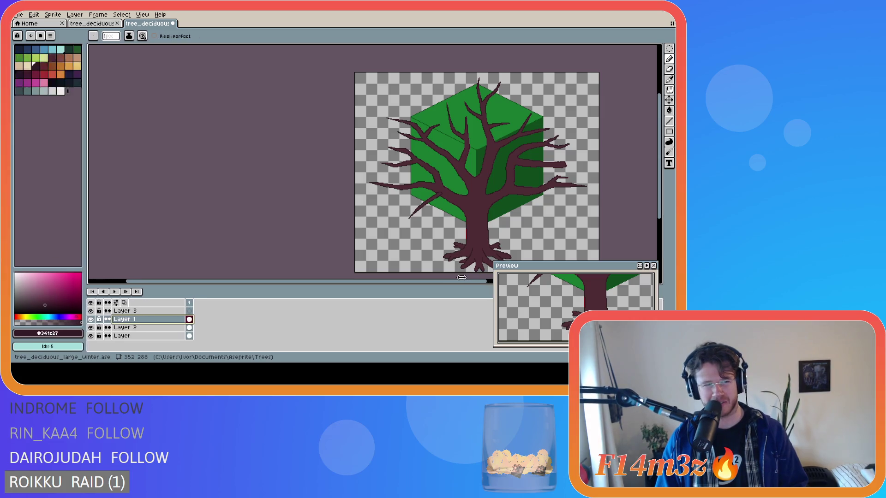
left_click_drag(401, 282, 668, 201)
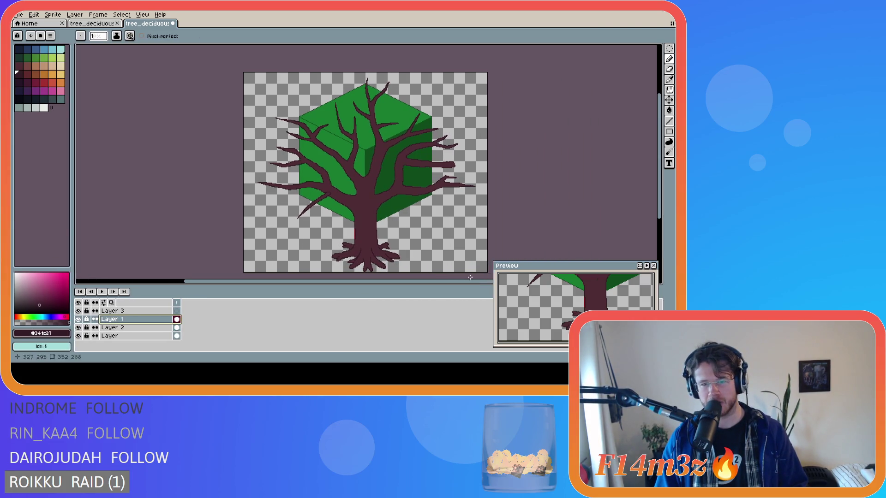
scroll(368, 176, "up", 2)
scroll(368, 177, "down", 1)
scroll(367, 179, "up", 1)
scroll(368, 181, "down", 1)
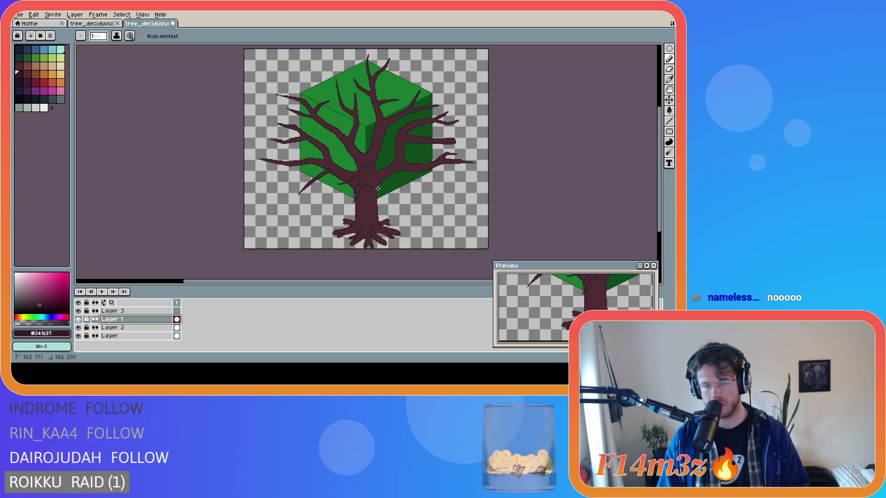
scroll(368, 186, "up", 5)
scroll(384, 191, "down", 3)
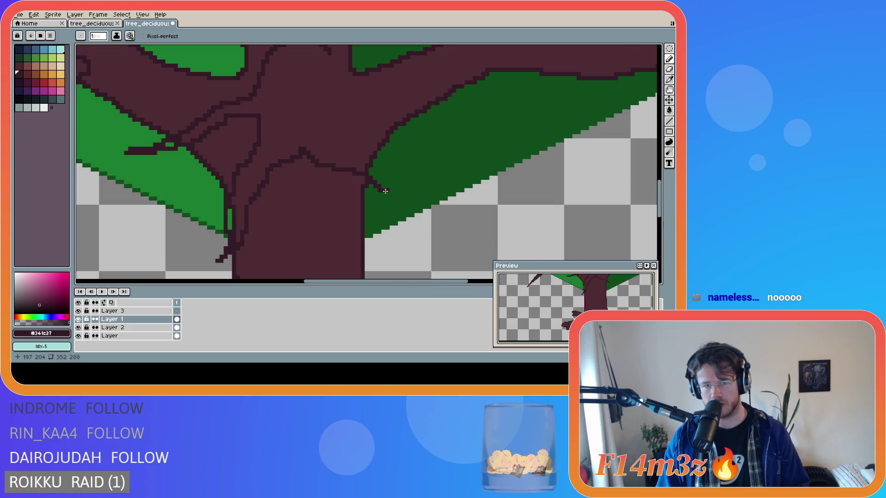
scroll(385, 191, "down", 3)
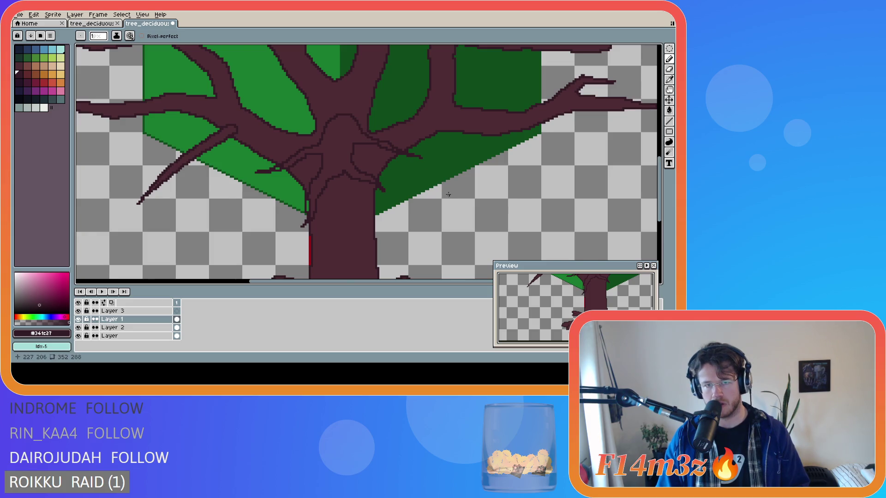
scroll(487, 223, "down", 3)
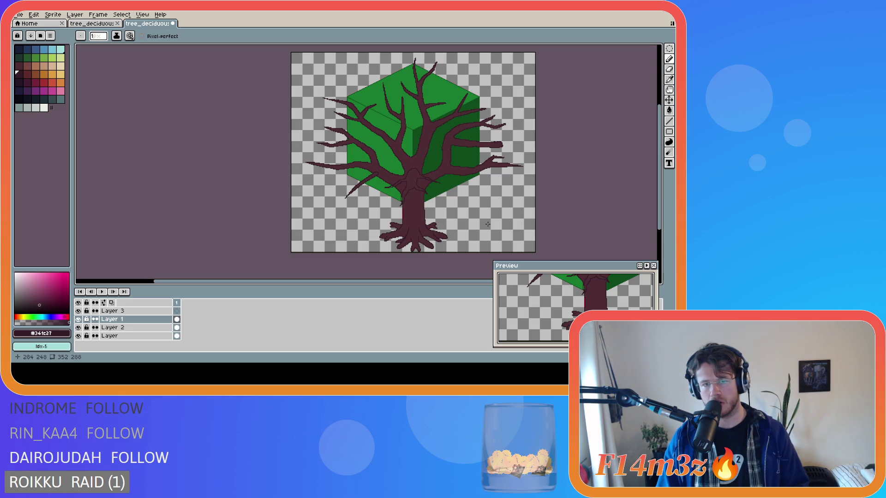
key("ctrl+z")
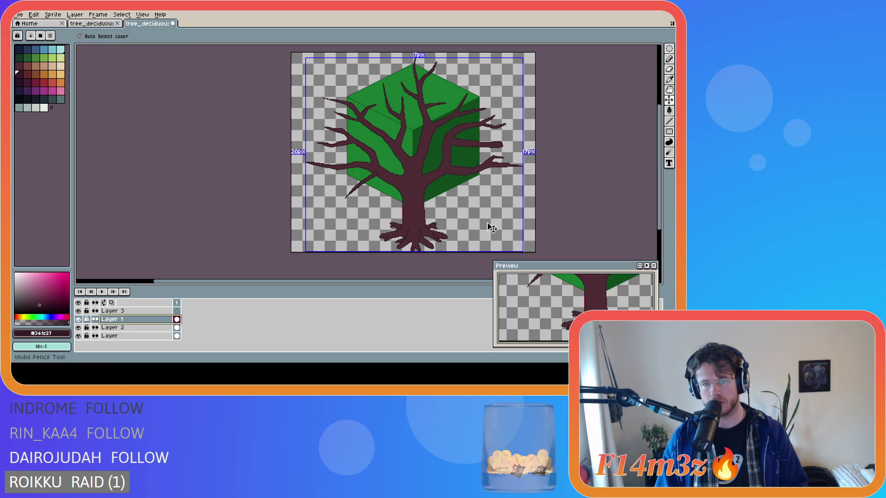
Redo the fork outline stroke and draw thin twig lines down-left and right of the trunk.
key("ctrl+y")
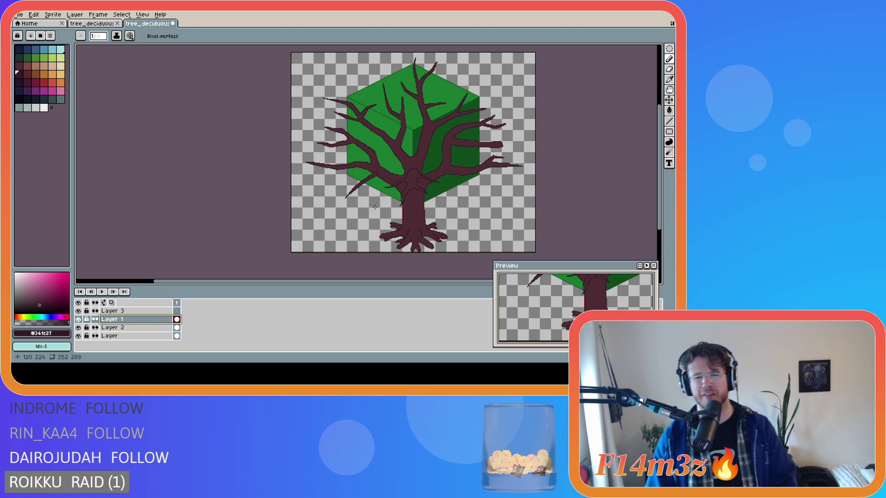
scroll(406, 191, "up", 1)
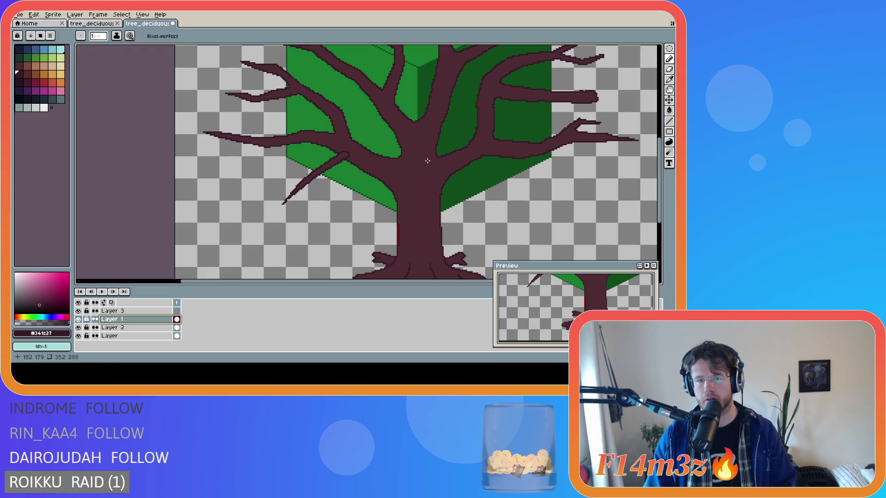
mouse_move(429, 163)
left_mouse_down()
mouse_move(429, 155)
mouse_move(437, 162)
mouse_move(415, 151)
left_mouse_up()
mouse_move(401, 184)
left_mouse_down()
mouse_move(346, 217)
mouse_move(397, 197)
mouse_move(417, 219)
left_mouse_up()
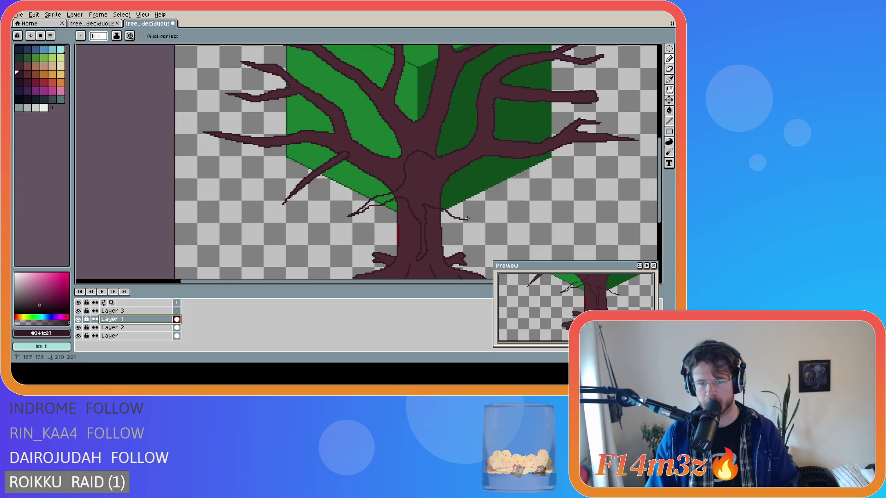
left_click_drag(476, 221, 455, 211)
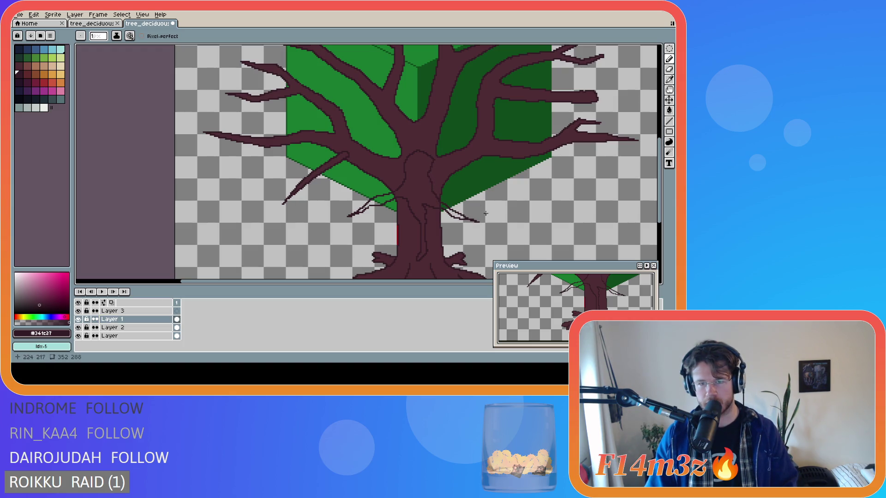
scroll(478, 223, "down", 2)
scroll(477, 223, "up", 1)
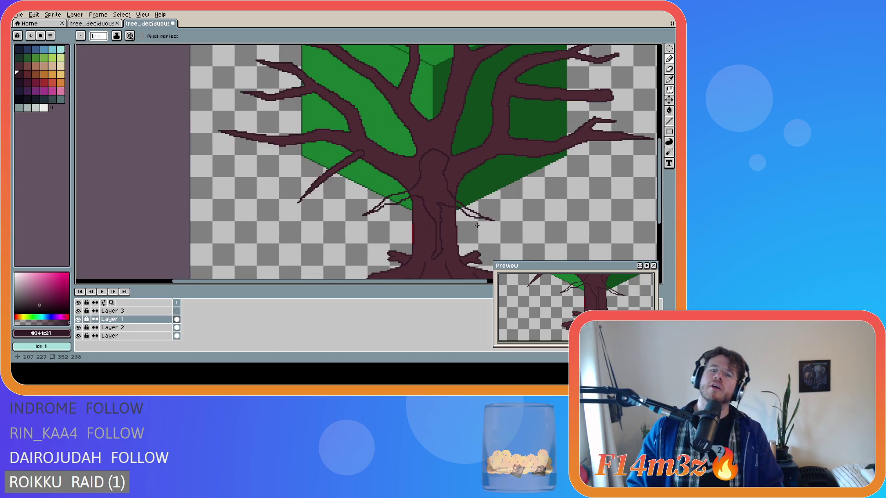
scroll(454, 213, "down", 1)
scroll(457, 207, "up", 1)
Undo the right-hand twig, move up to Layer 3 and sketch a thin twig left of the trunk.
key("ctrl+z")
key("ctrl+z")
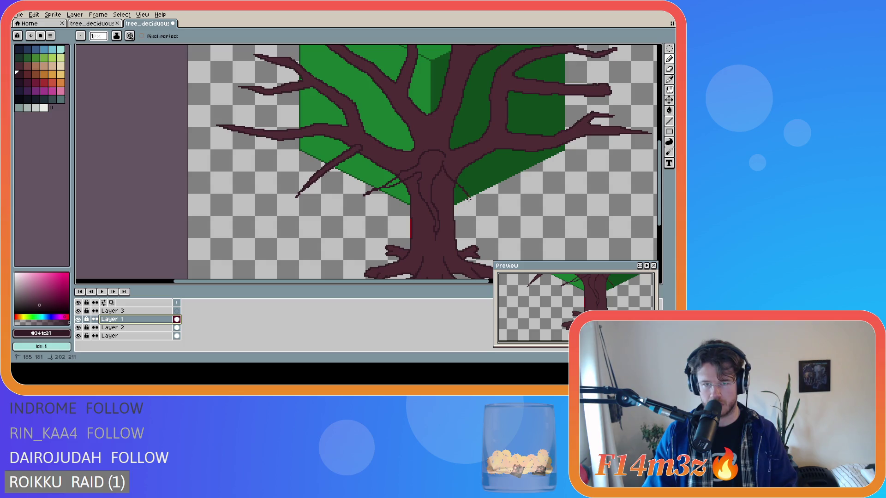
key("alt+Up")
scroll(416, 173, "right", 3)
mouse_move(270, 206)
left_mouse_down()
mouse_move(193, 230)
mouse_move(266, 211)
mouse_move(274, 262)
left_mouse_up()
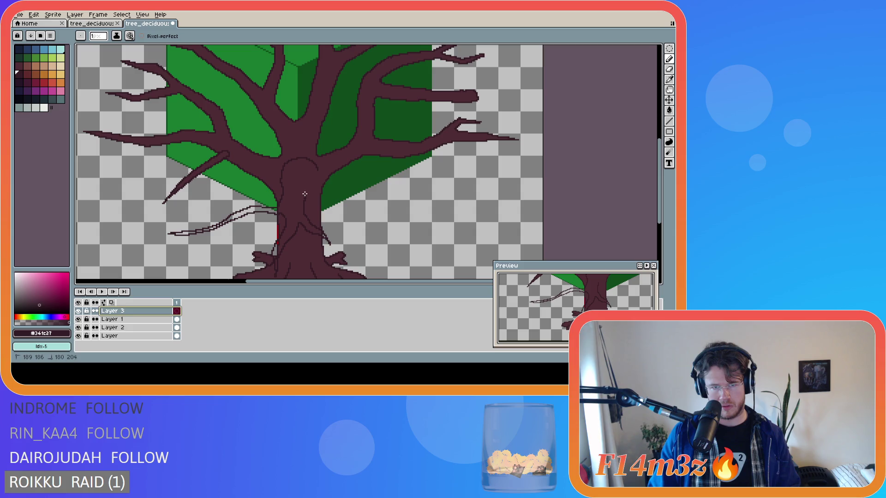
mouse_move(330, 186)
left_mouse_down()
mouse_move(427, 198)
mouse_move(321, 176)
left_mouse_up()
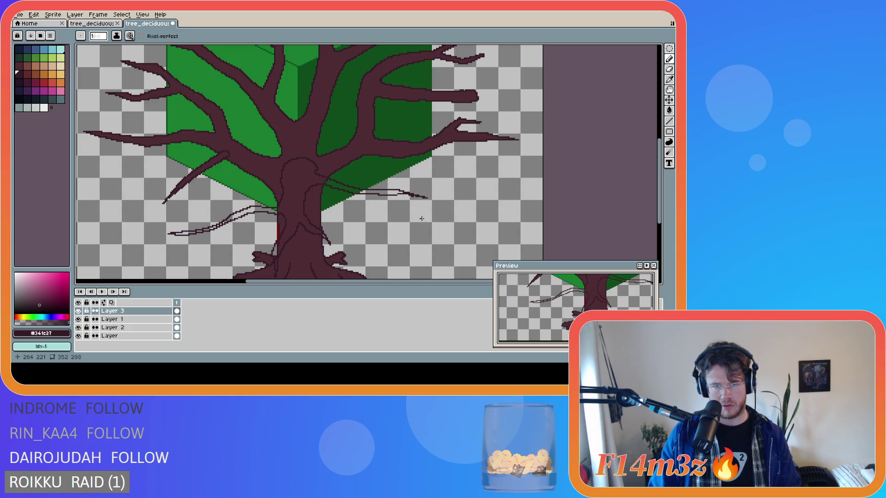
scroll(412, 192, "down", 1)
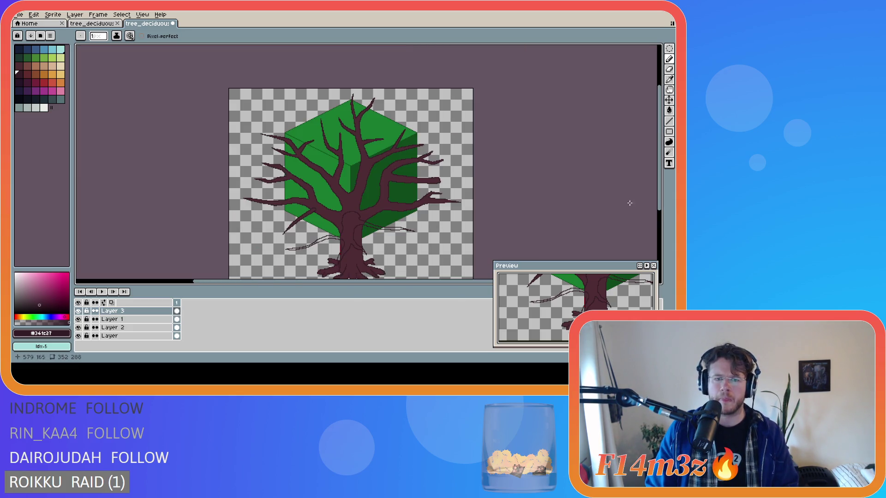
left_click_drag(663, 198, 663, 211)
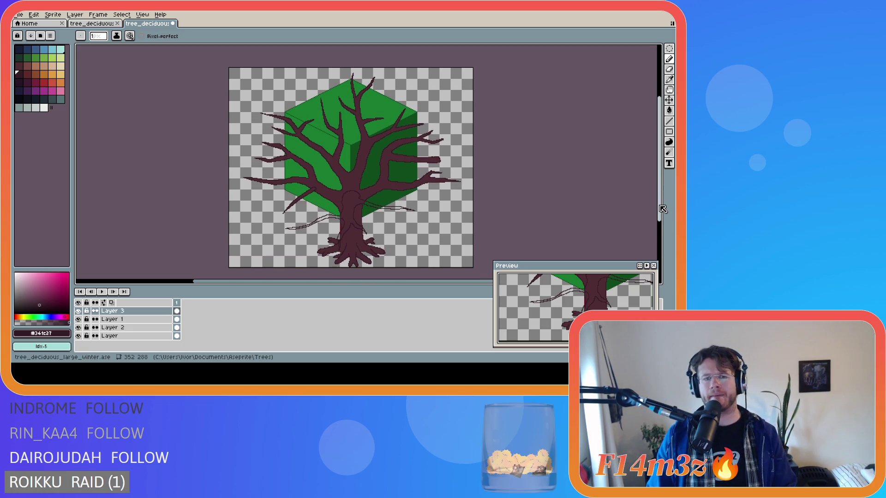
scroll(410, 216, "up", 1)
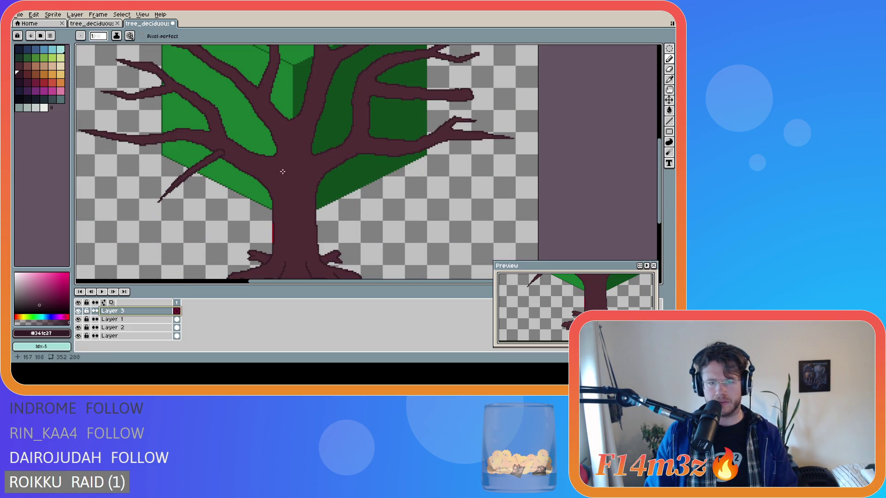
scroll(292, 173, "down", 1)
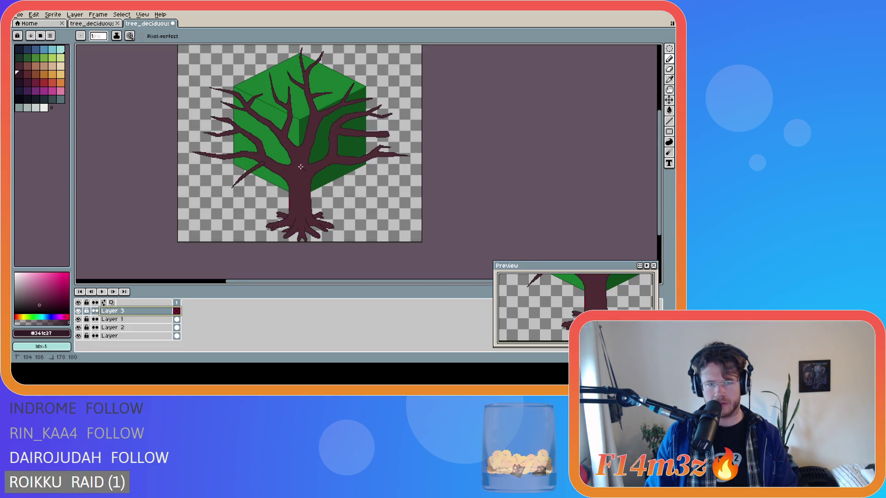
left_click(306, 169, "ctrl")
left_click(291, 168, "ctrl")
left_click(299, 166, "ctrl")
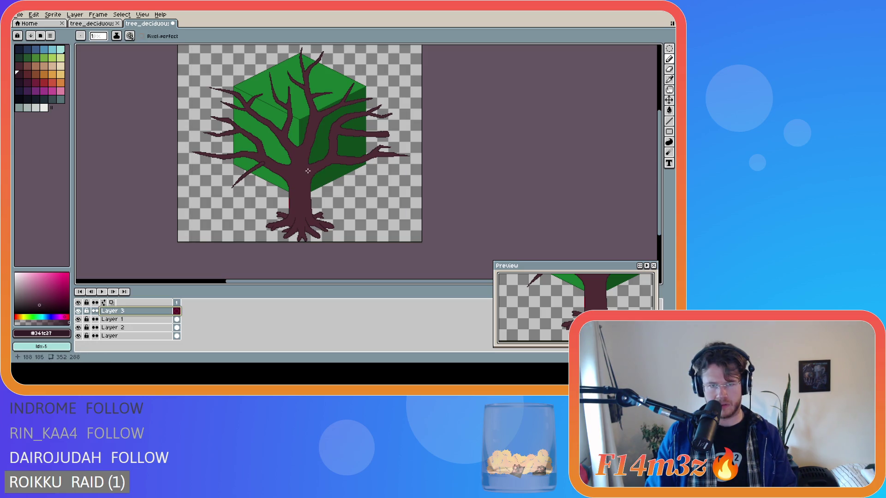
left_click(301, 165, "ctrl")
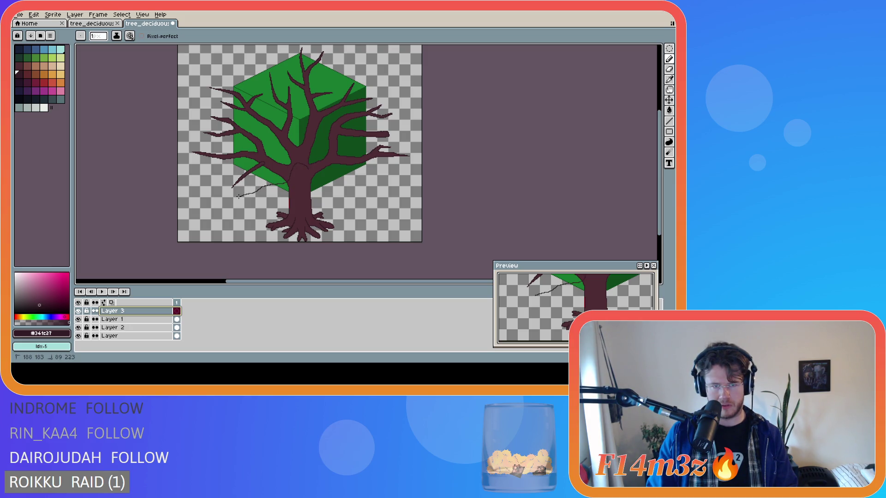
mouse_move(262, 193)
left_mouse_down()
mouse_move(281, 188)
mouse_move(286, 214)
left_mouse_up()
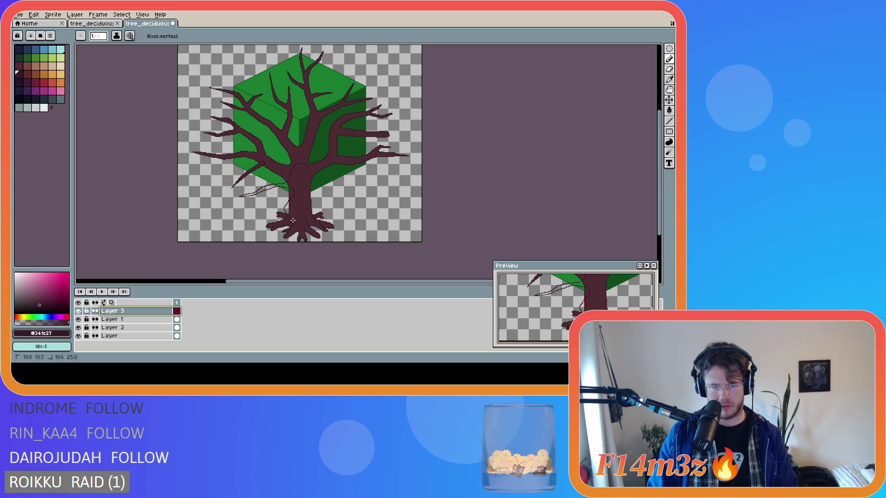
left_click_drag(306, 196, 334, 203)
left_click_drag(314, 179, 353, 181)
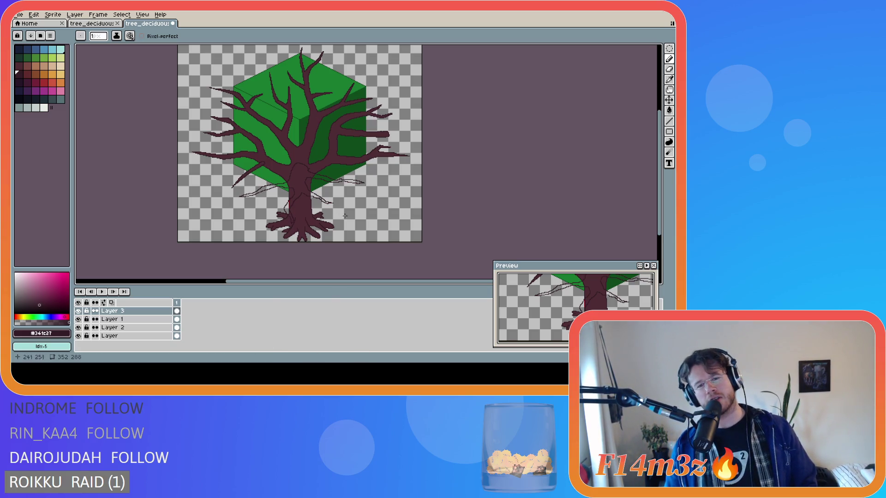
key("Delete")
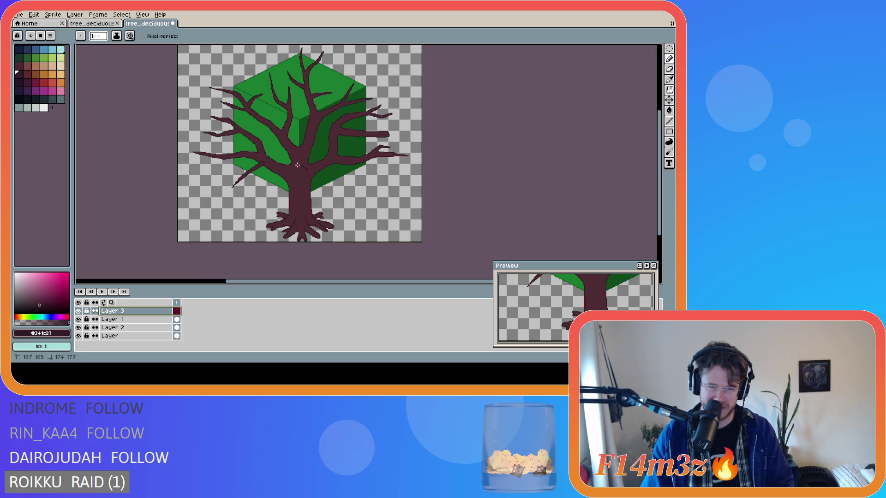
key("ctrl+y")
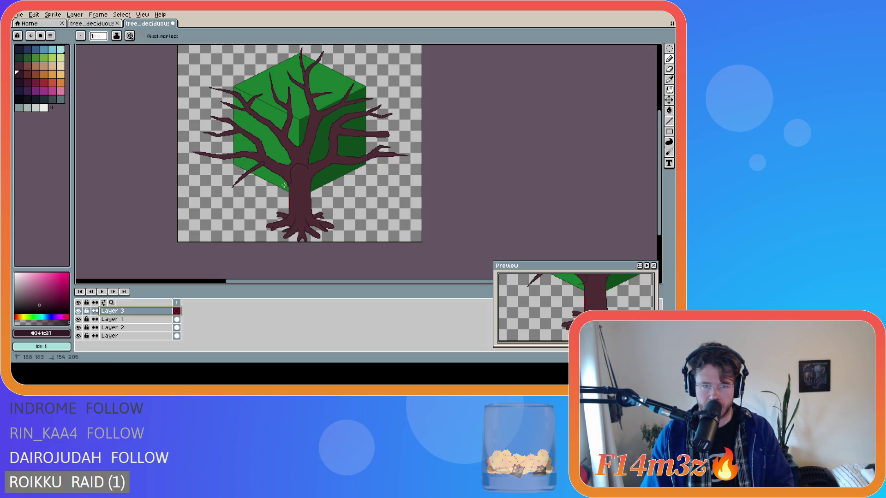
Sketch thin twig strokes left of the lower trunk, clear them, and start a new twig off the trunk.
mouse_move(249, 189)
left_mouse_down()
mouse_move(234, 193)
mouse_move(269, 189)
mouse_move(291, 208)
left_mouse_up()
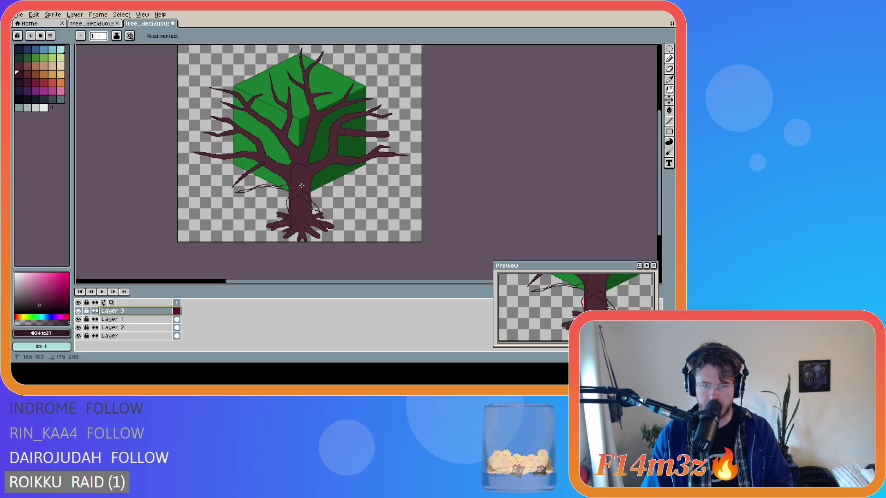
left_click_drag(306, 179, 315, 229)
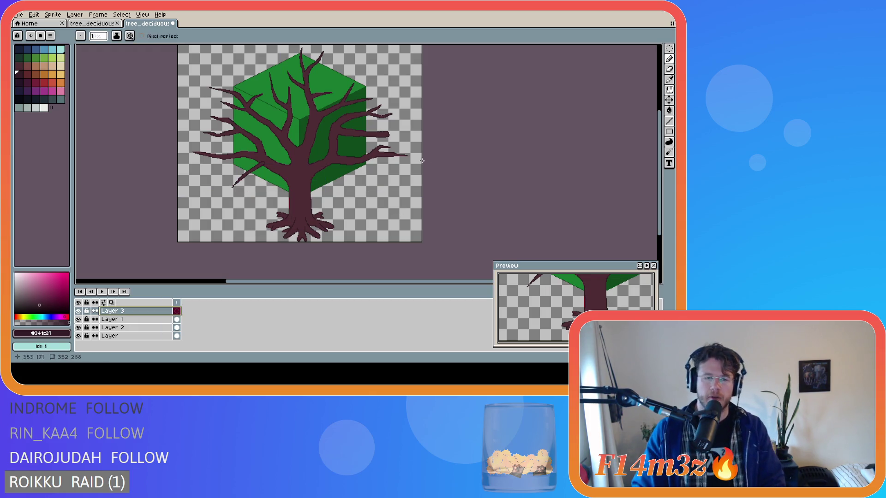
left_click(307, 167)
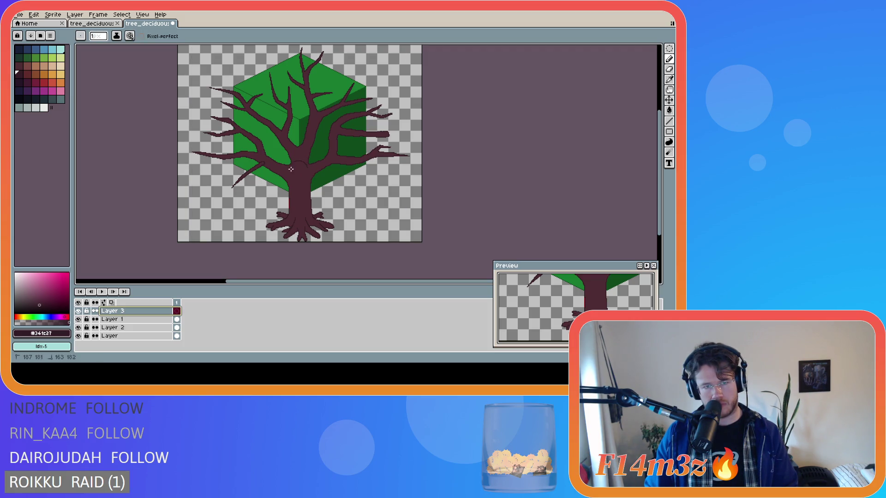
mouse_move(283, 183)
left_mouse_down()
mouse_move(234, 196)
mouse_move(279, 214)
left_mouse_up()
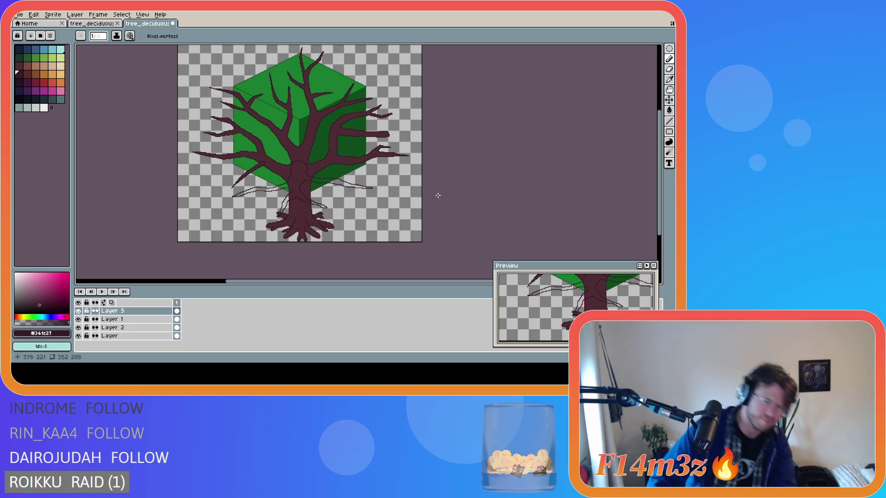
key("Delete")
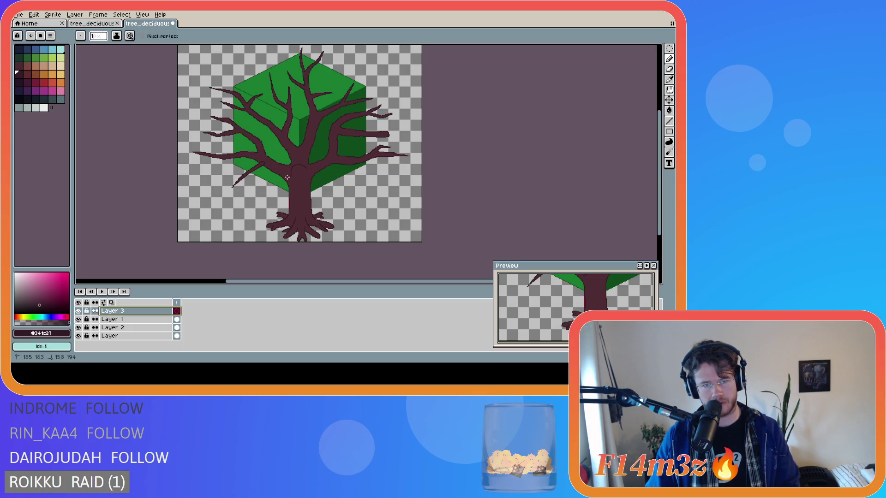
mouse_move(278, 179)
left_mouse_down()
mouse_move(236, 186)
mouse_move(283, 184)
left_mouse_up()
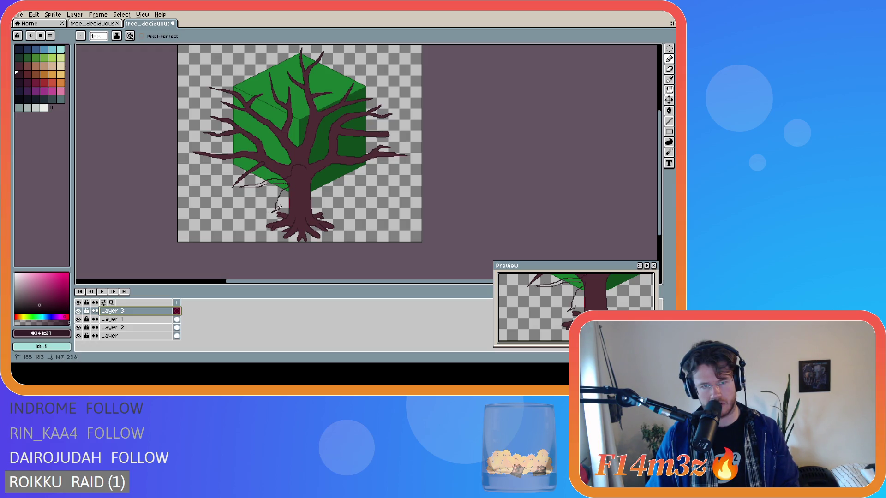
scroll(302, 202, "up", 1)
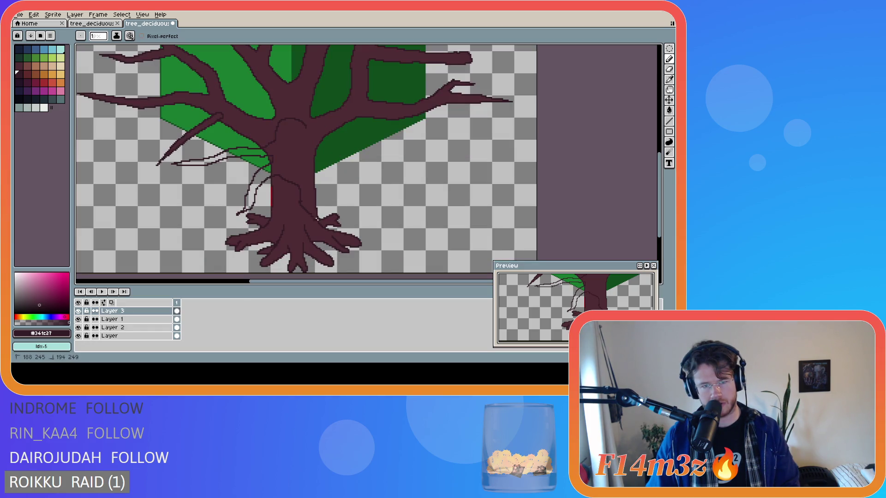
Sketch a bark line and a right-running twig on the trunk, then undo both.
left_click_drag(308, 196, 304, 184)
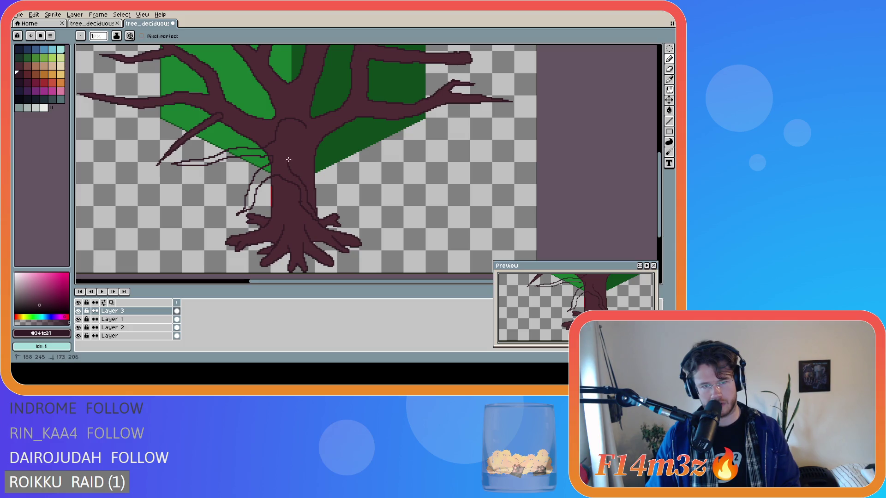
mouse_move(316, 141)
left_mouse_down()
mouse_move(383, 144)
mouse_move(300, 135)
left_mouse_up()
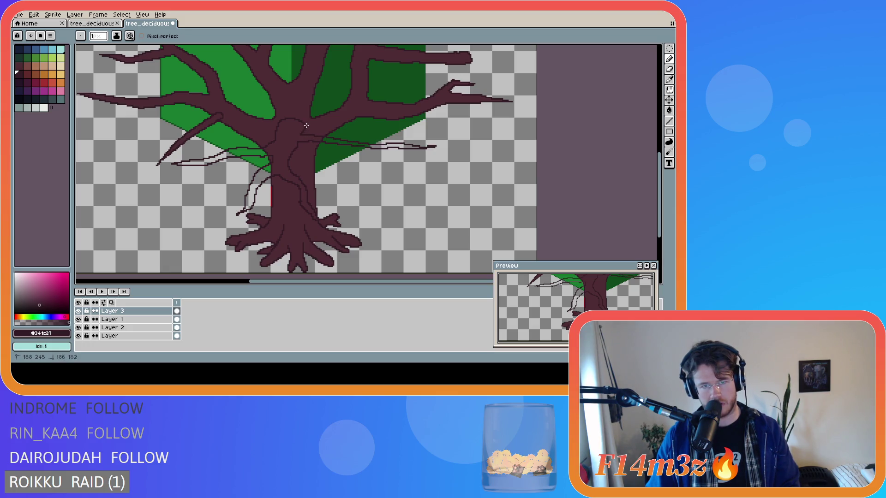
scroll(367, 168, "down", 1)
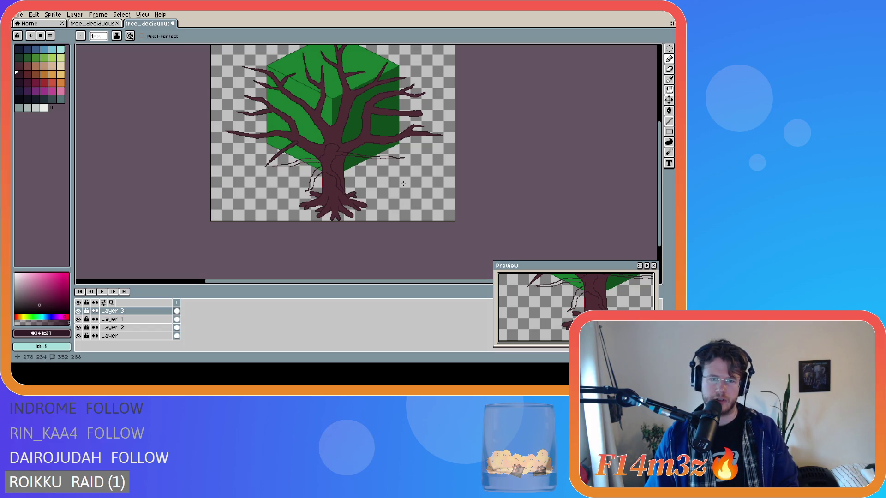
key("ctrl+z")
scroll(382, 187, "up", 1)
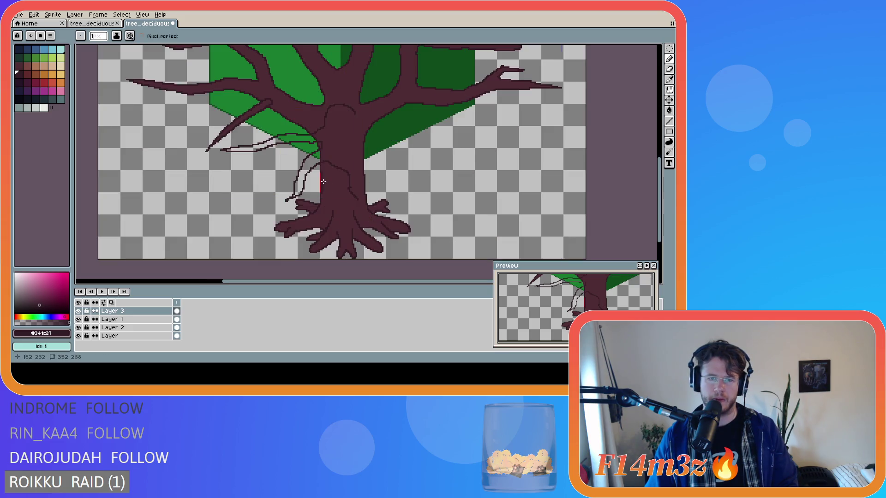
key("ctrl+z")
scroll(332, 128, "down", 1)
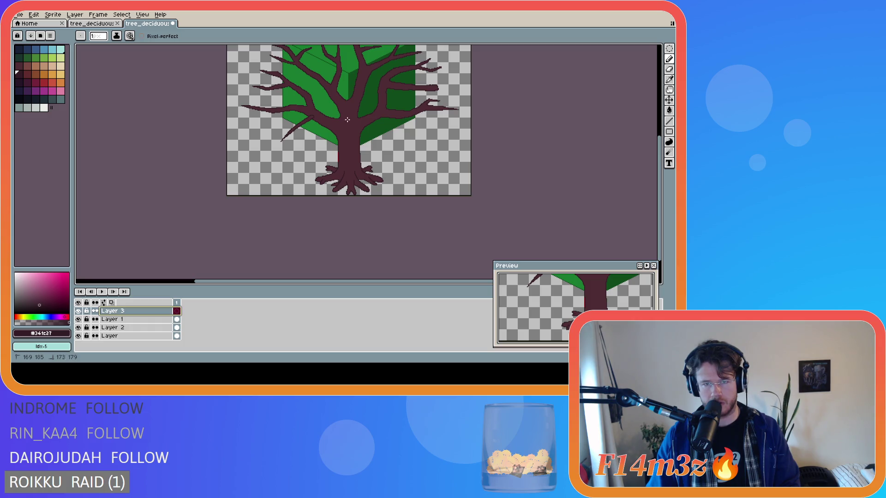
Sketch another thin twig to the right and undo it, restoring the plain trunk.
mouse_move(384, 134)
left_mouse_down()
mouse_move(434, 140)
mouse_move(391, 138)
mouse_move(384, 174)
left_mouse_up()
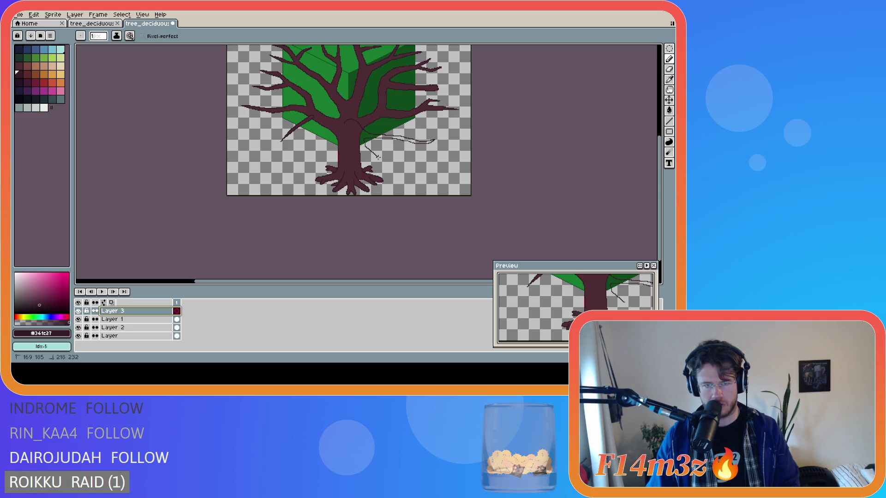
key("ctrl+z")
key("ctrl+z")
key("ctrl+z")
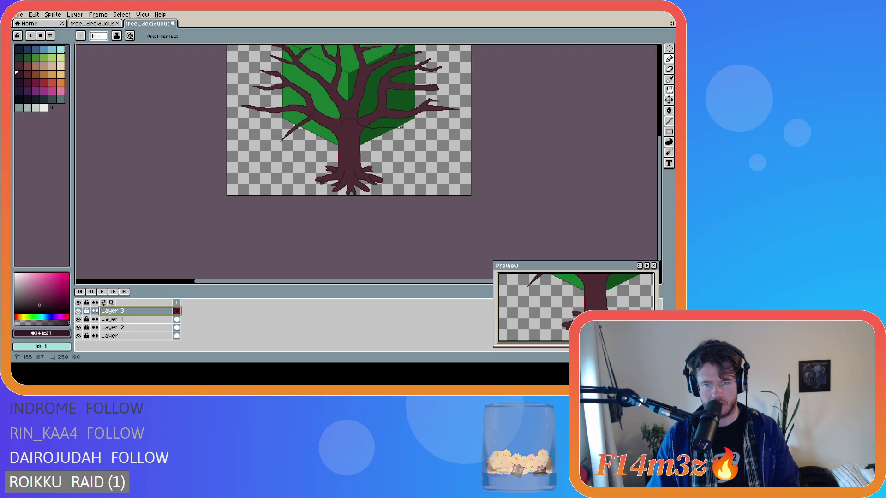
scroll(423, 132, "up", 5)
key("ctrl+z")
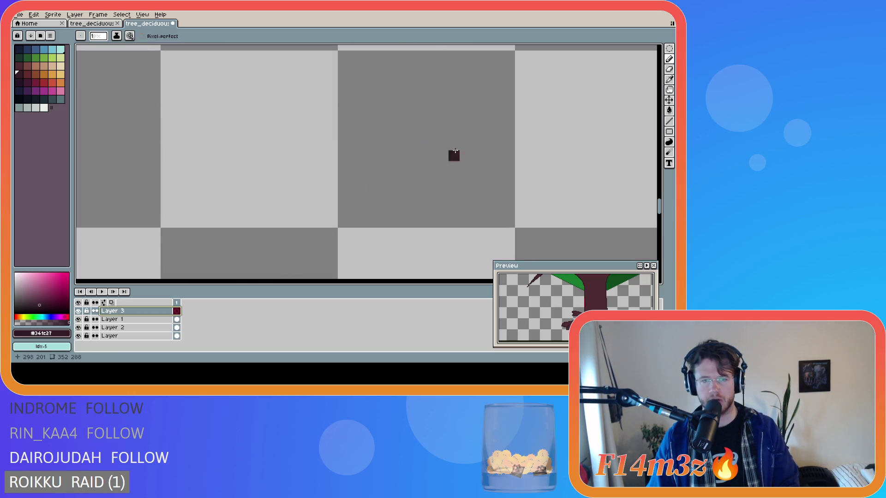
scroll(507, 188, "down", 5)
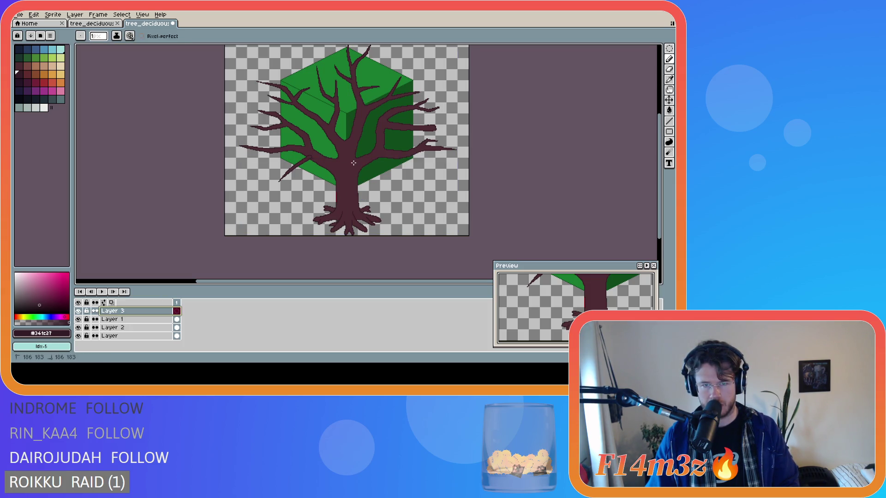
left_click_drag(325, 169, 291, 176)
key("ctrl+z")
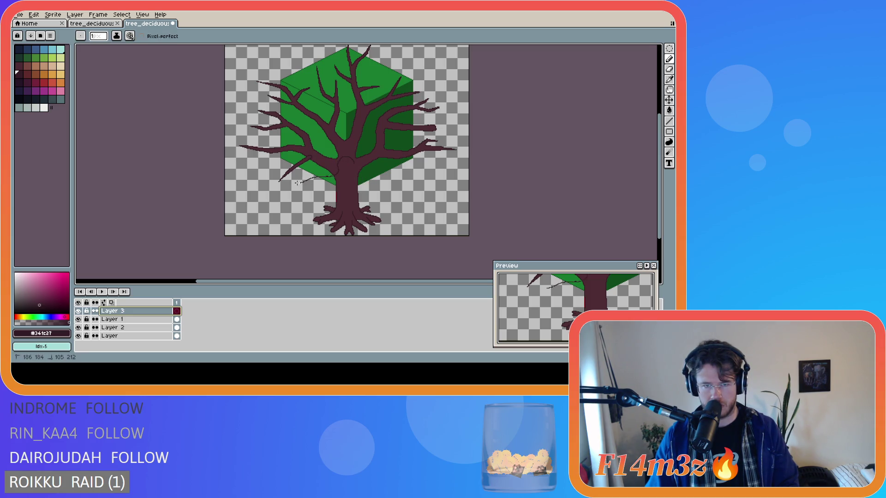
key("ctrl+z")
key("v")
key("b")
key("ctrl")
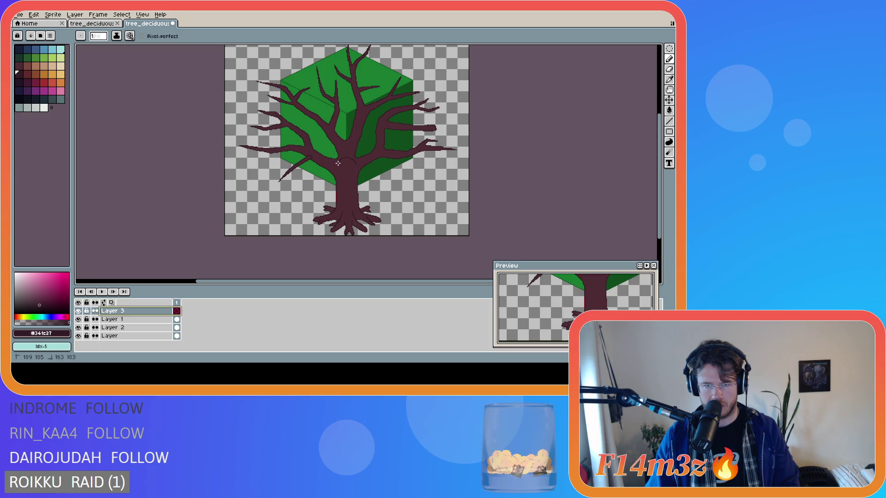
left_click_drag(316, 186, 292, 183)
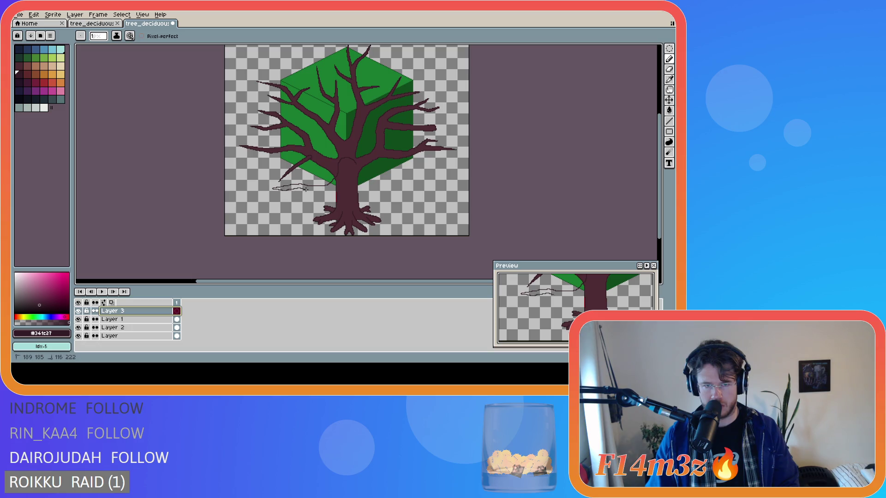
left_click_drag(335, 197, 334, 220)
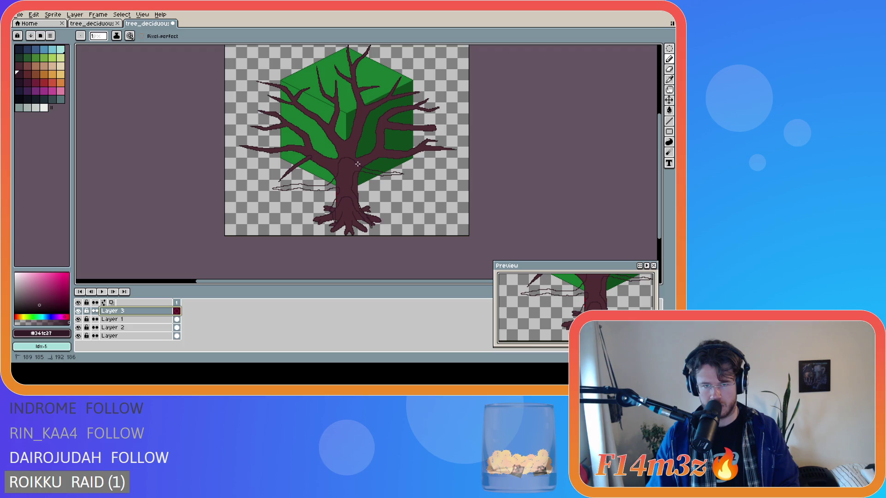
key("ctrl+z")
key("v")
key("b")
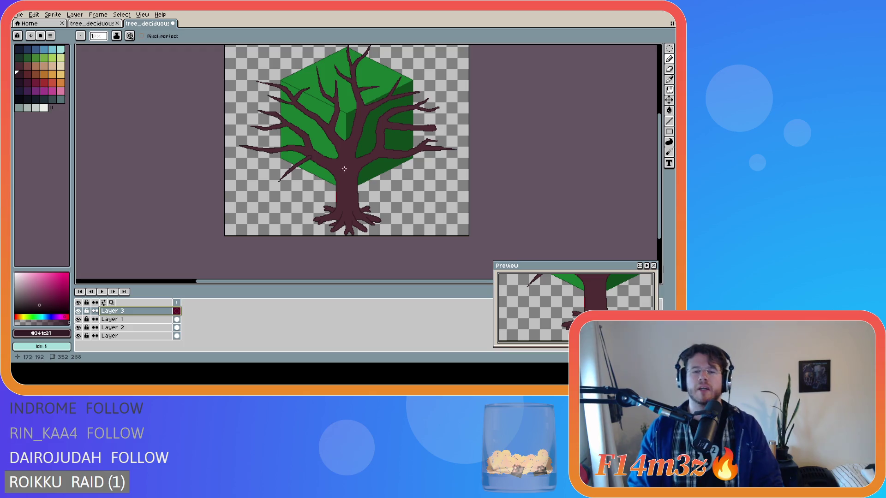
key("ctrl+y")
key("ctrl+z")
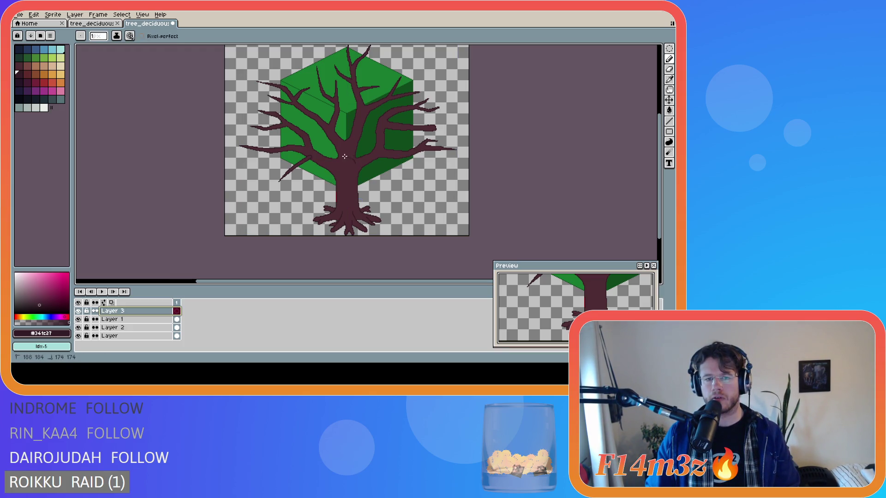
left_click_drag(331, 170, 308, 173)
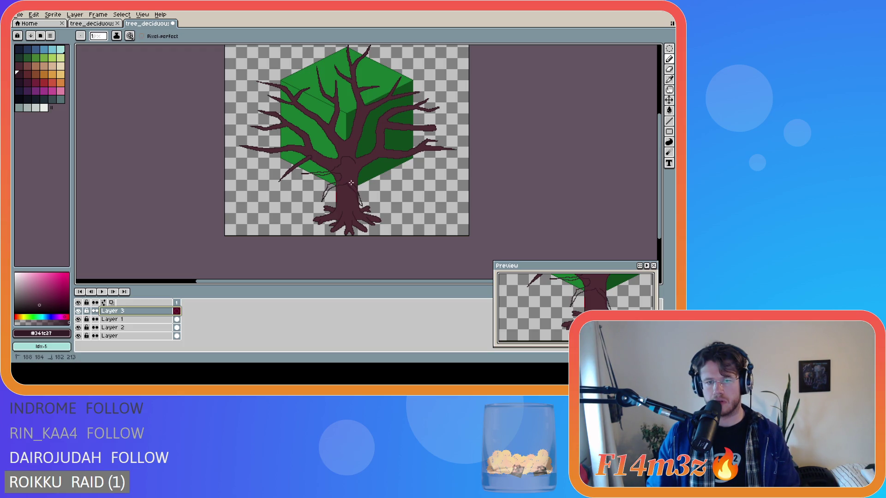
left_click_drag(359, 172, 389, 176)
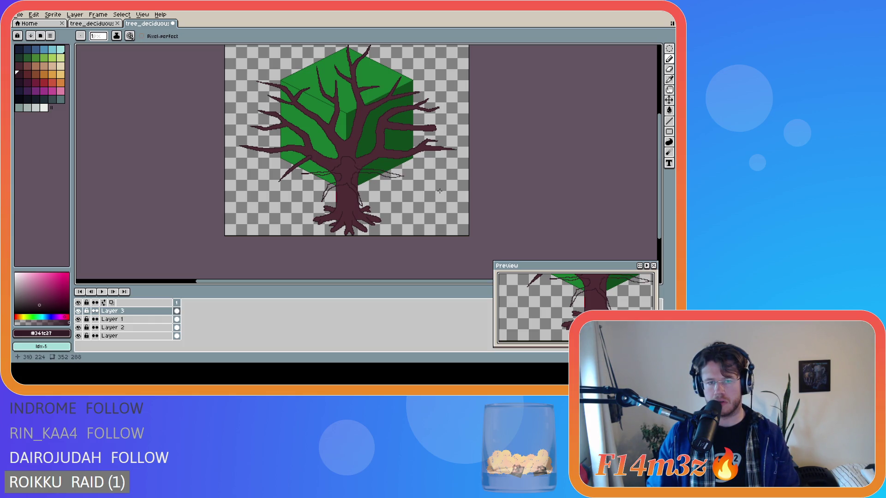
left_click_drag(353, 166, 465, 173)
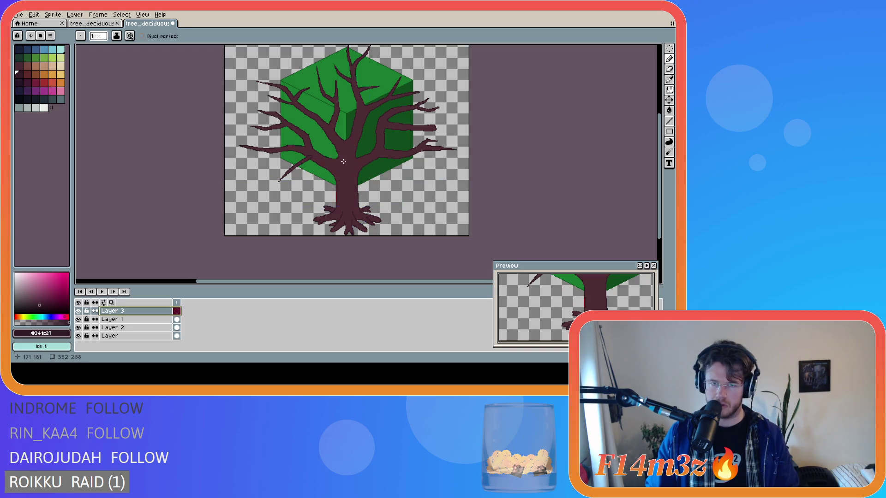
mouse_move(363, 178)
left_mouse_down()
mouse_move(415, 179)
mouse_move(381, 182)
mouse_move(397, 209)
mouse_move(380, 219)
left_mouse_up()
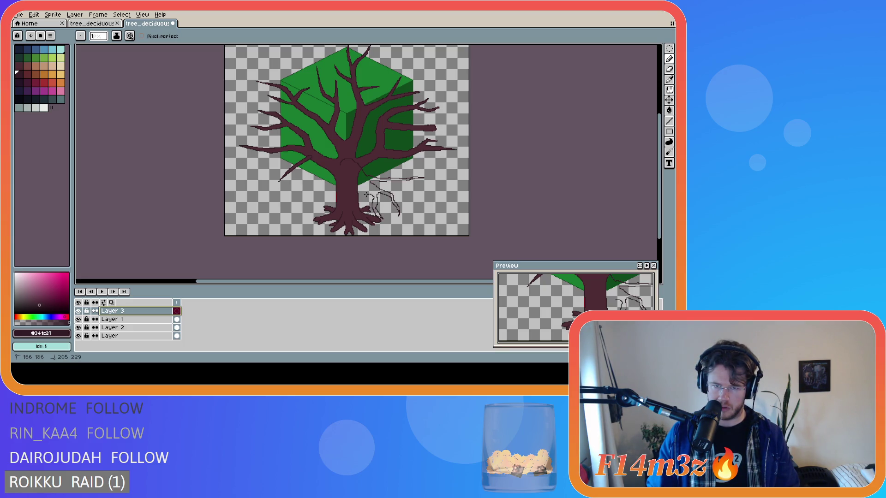
left_click_drag(324, 180, 304, 178)
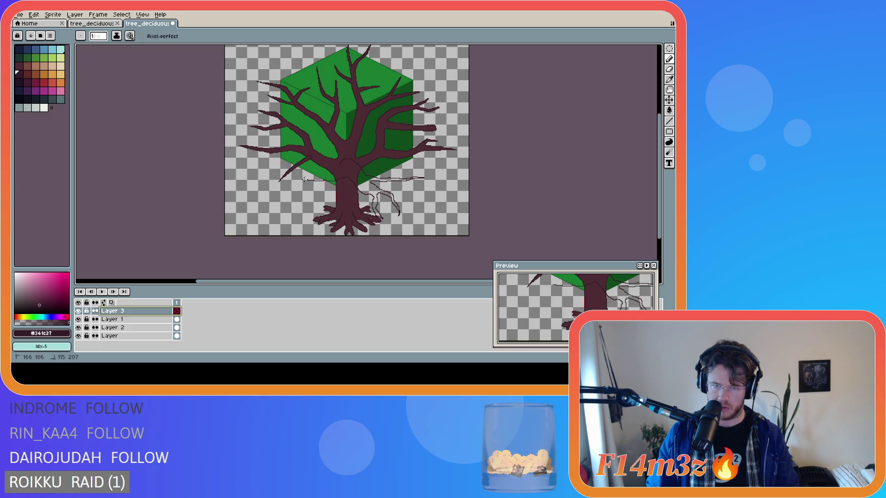
key("v")
key("Delete")
key("b")
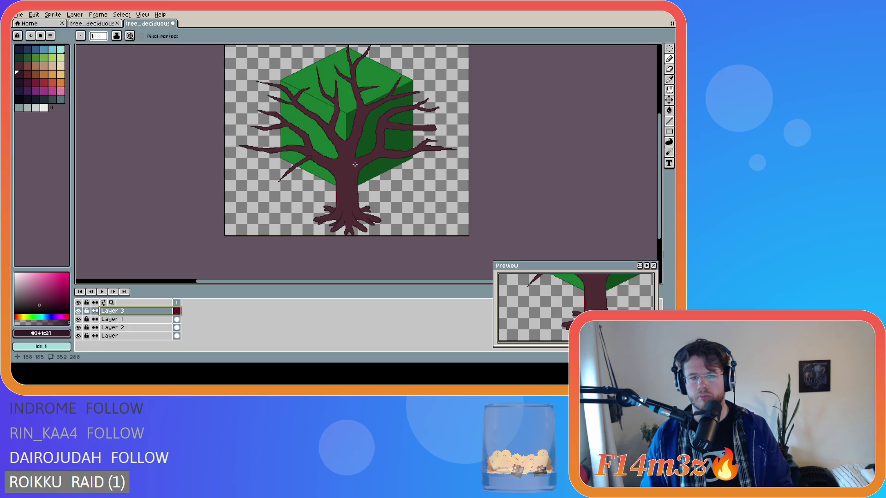
key("v")
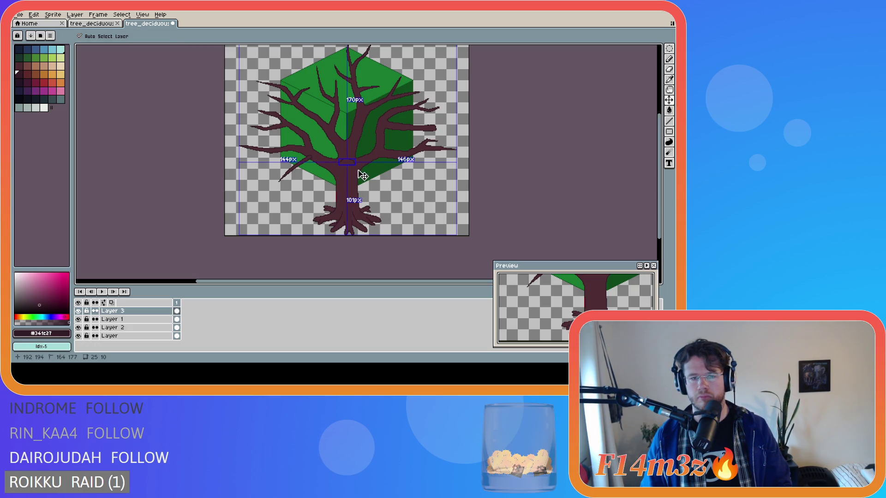
key("b")
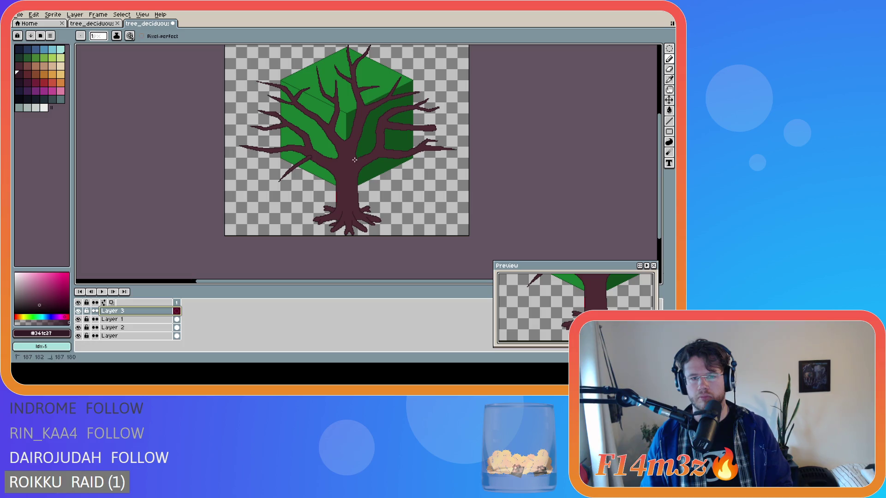
mouse_move(313, 177)
left_mouse_down()
mouse_move(290, 182)
mouse_move(330, 180)
left_mouse_up()
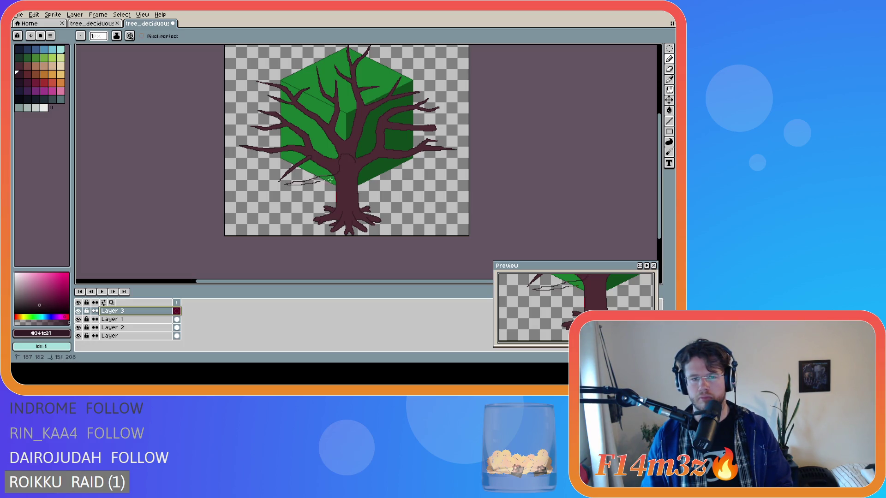
scroll(338, 189, "up", 1)
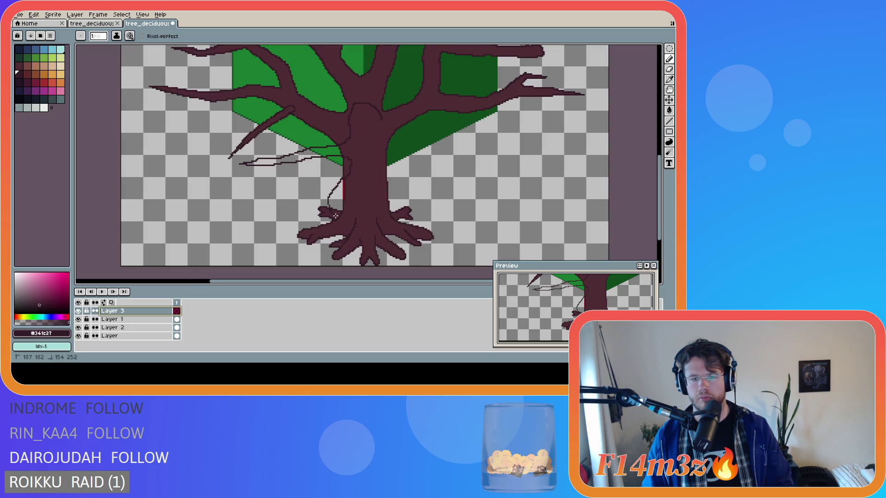
mouse_move(344, 222)
left_mouse_down()
mouse_move(342, 191)
mouse_move(360, 179)
mouse_move(405, 215)
left_mouse_up()
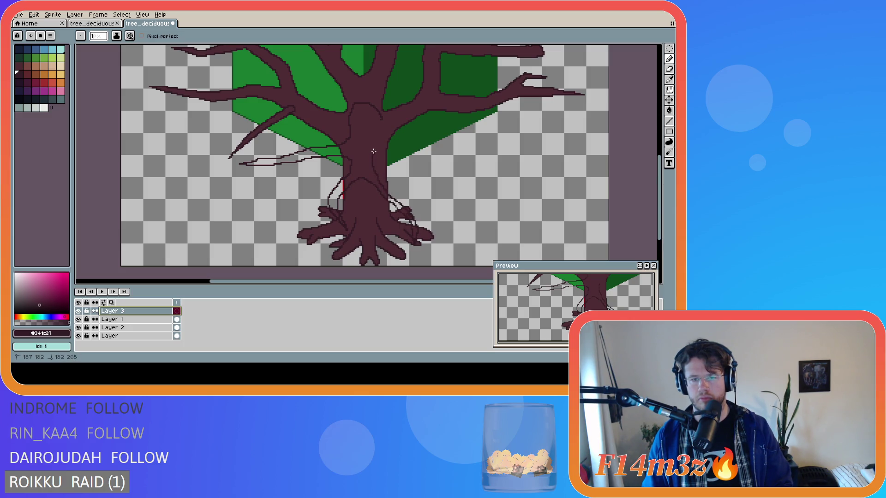
mouse_move(378, 144)
left_mouse_down()
mouse_move(467, 151)
mouse_move(400, 137)
left_mouse_up()
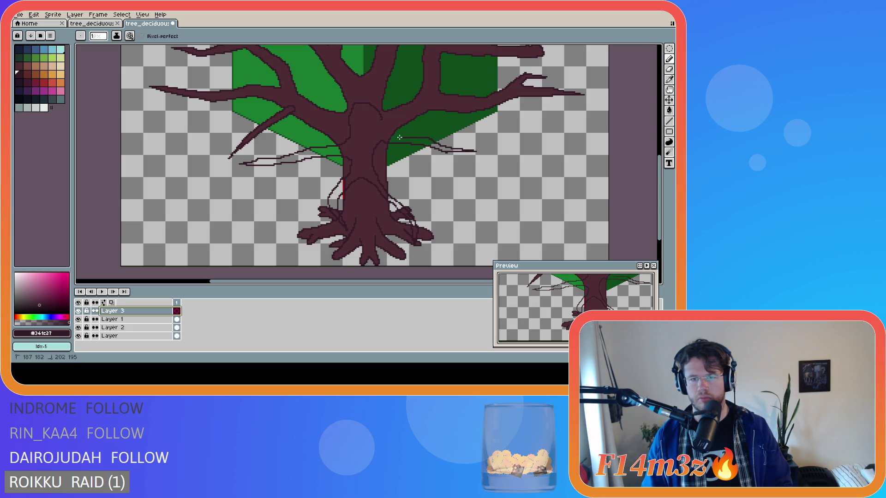
scroll(474, 176, "down", 1)
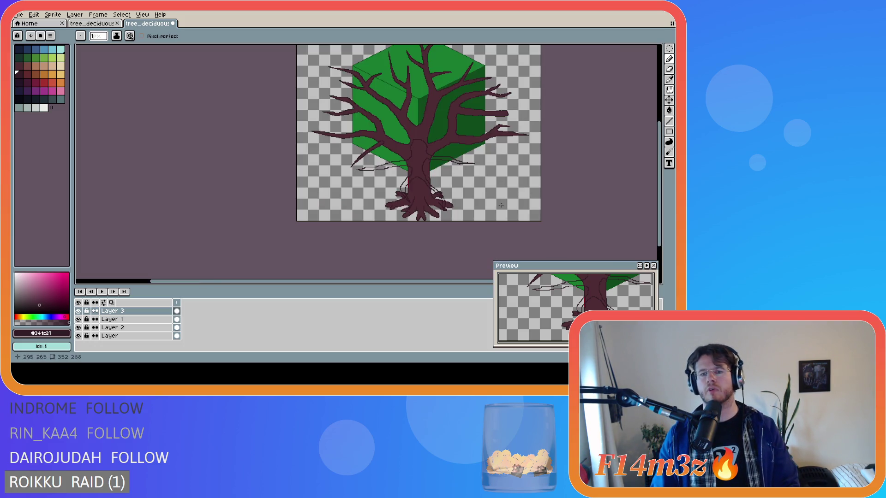
key("v")
key("b")
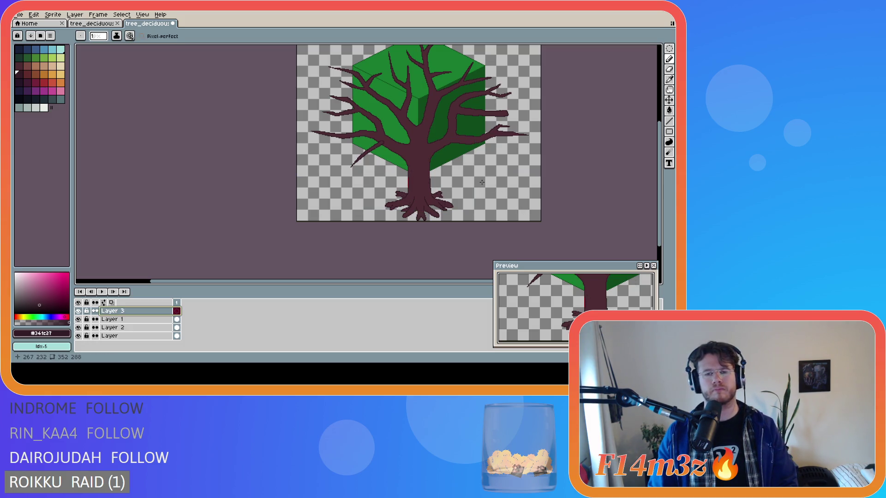
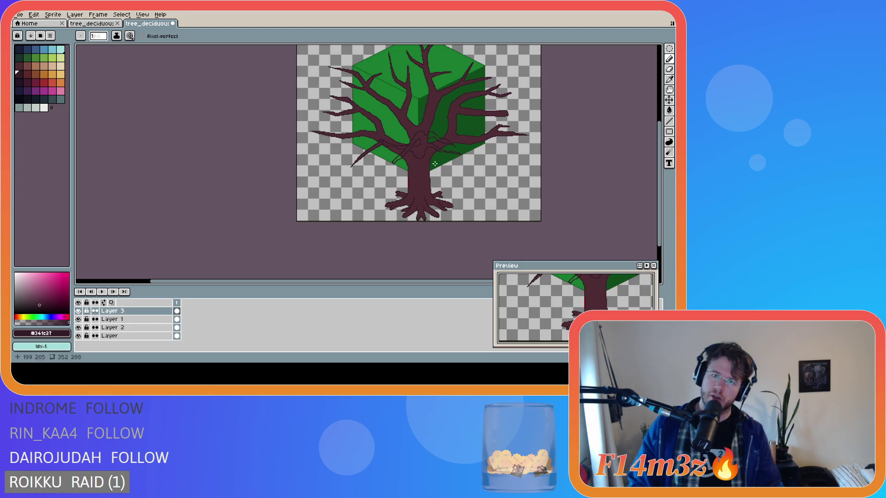
Undo the faint sketch lines and try trial twig strokes near the trunk, undoing each.
key("ctrl+z")
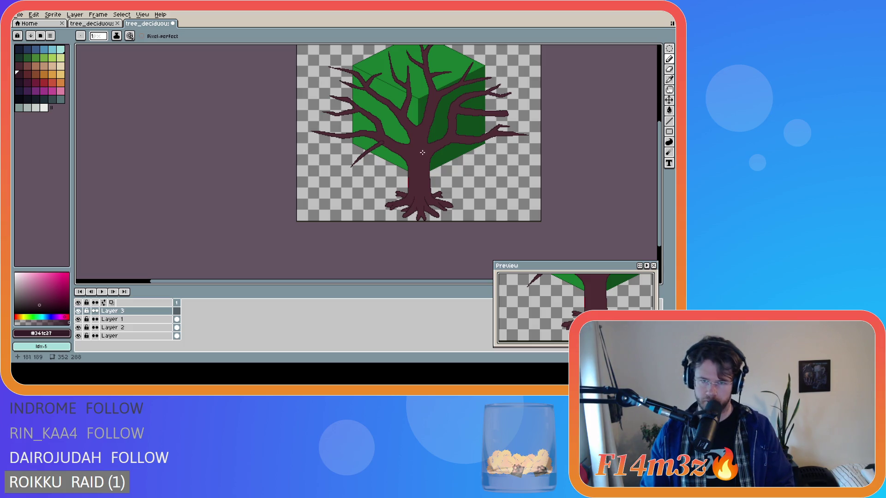
left_click_drag(413, 148, 390, 168)
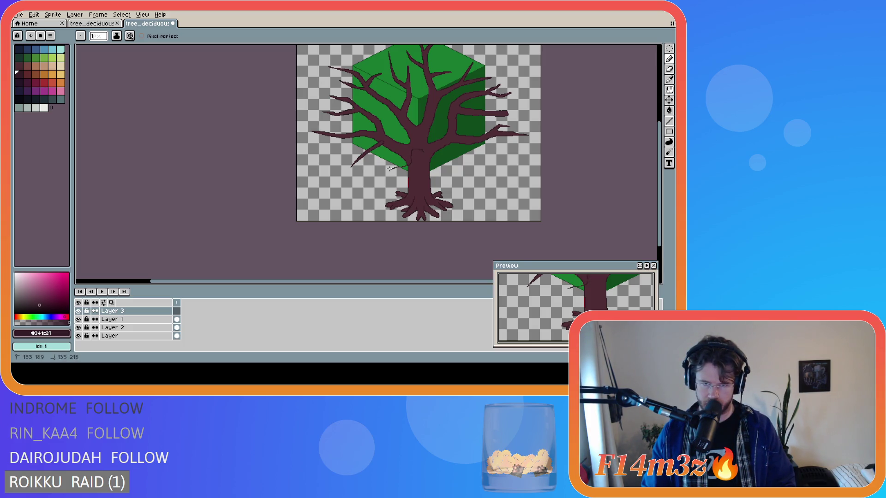
key("ctrl+z")
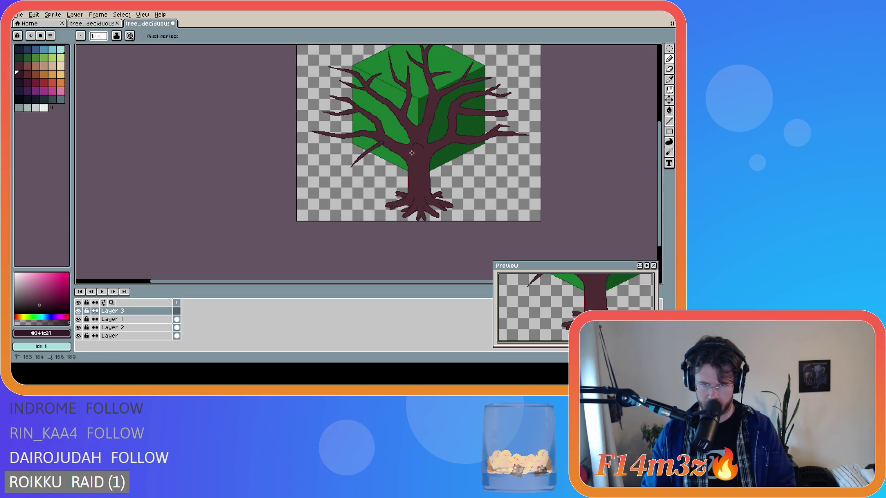
mouse_move(393, 154)
left_mouse_down()
mouse_move(365, 165)
mouse_move(401, 159)
left_mouse_up()
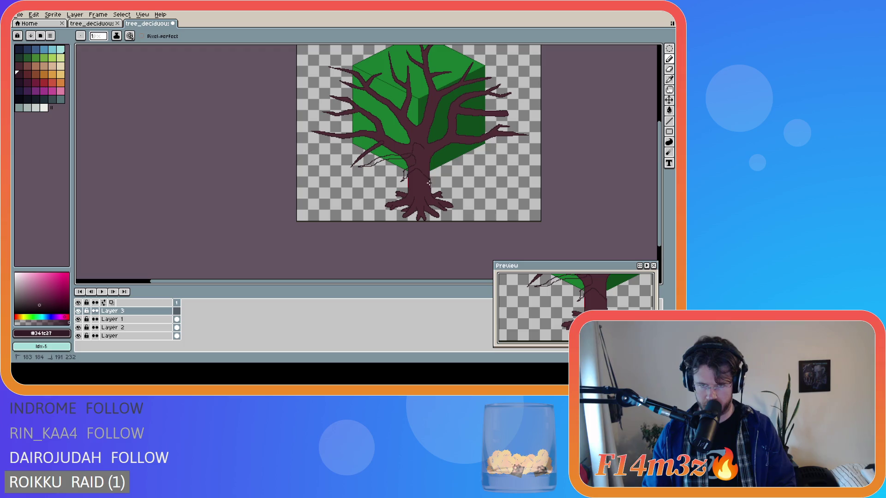
left_click_drag(425, 154, 463, 163)
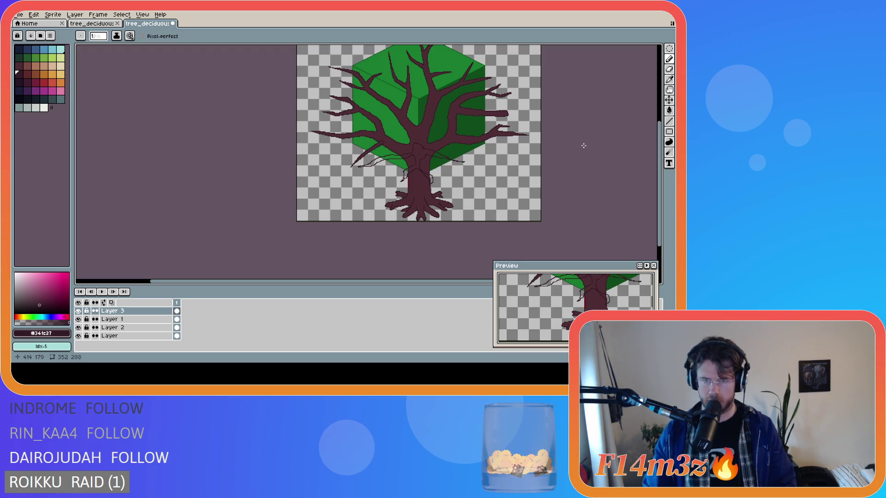
key("ctrl+z")
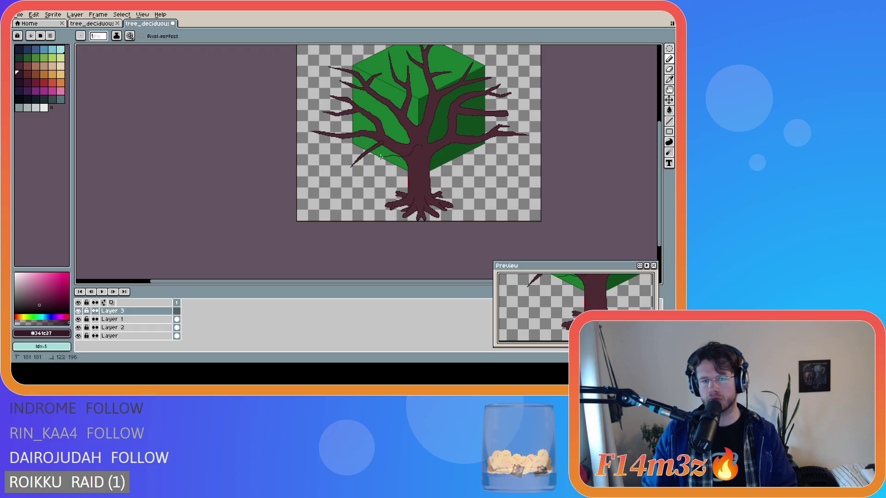
Draw thin twig strands across the lower branches left and right of the trunk.
left_click_drag(365, 159, 401, 161)
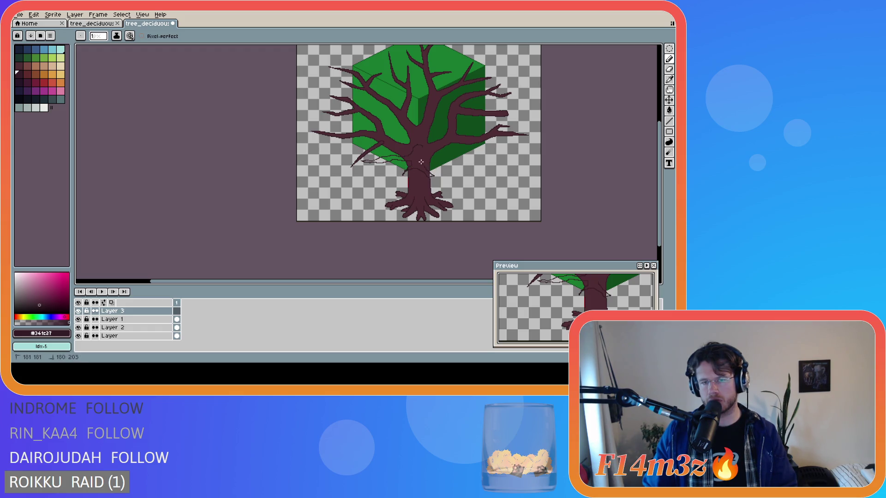
left_click_drag(446, 159, 475, 159)
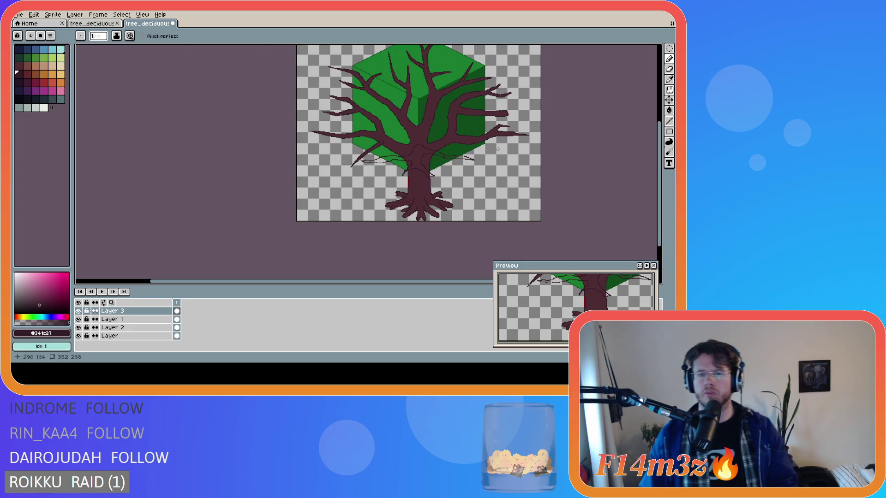
scroll(484, 169, "up", 1)
key("e")
key("ctrl")
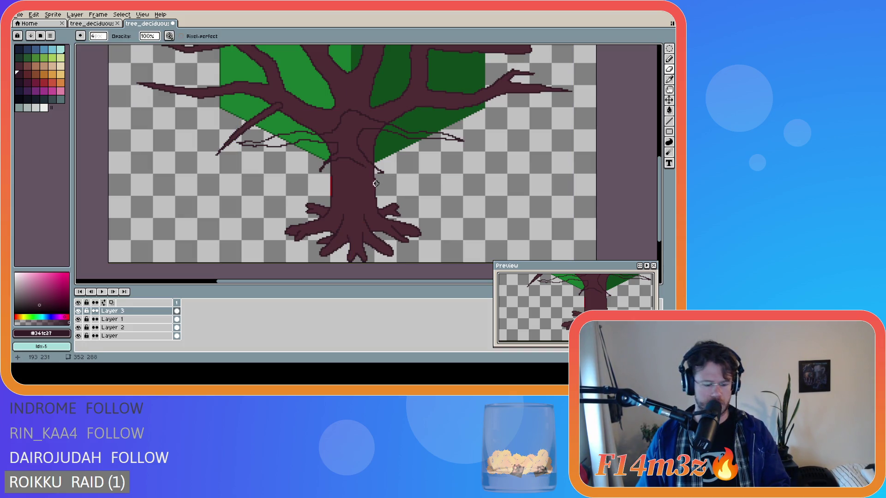
Remove the thin strand drawn across the trunk, keeping the twig strands beside the branches.
key("b")
scroll(364, 171, "up", 1)
left_click_drag(363, 165, 372, 167)
scroll(436, 187, "down", 2)
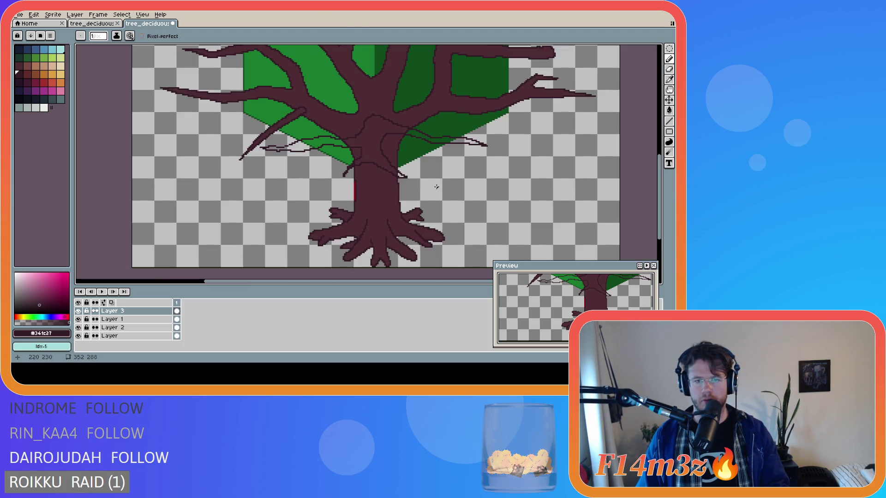
scroll(436, 188, "down", 2)
key("v")
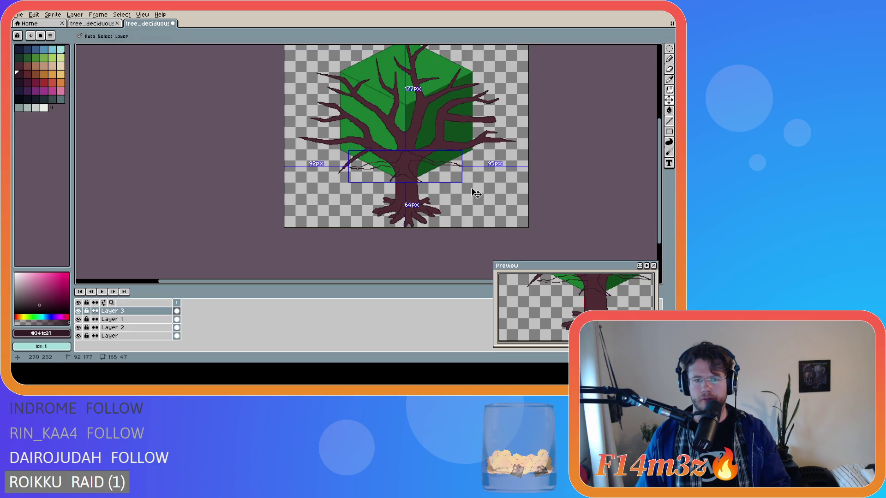
key("ctrl+d")
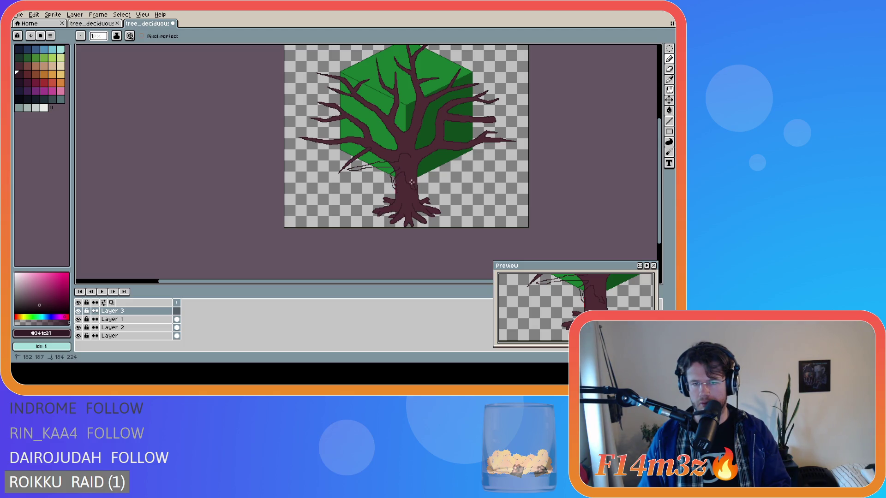
key("Escape")
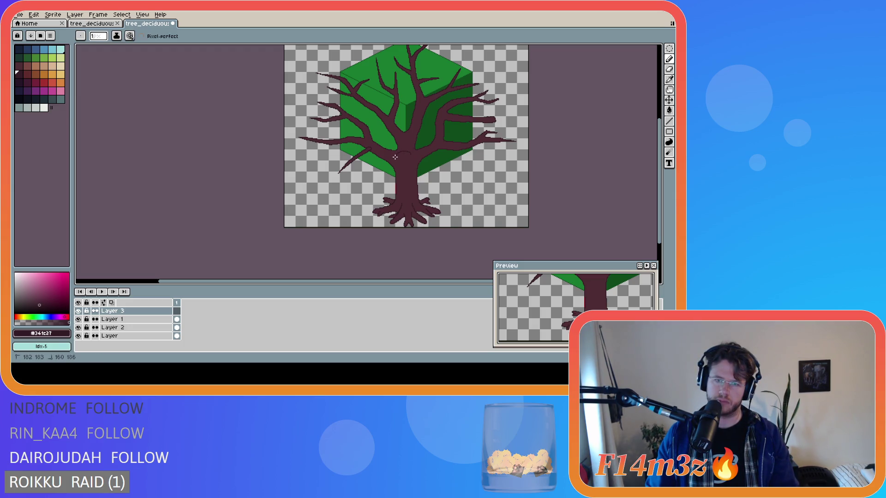
Draw a branch stroke leftward from the trunk, a short diagonal twig, and extend a strand left.
left_click_drag(391, 160, 344, 167)
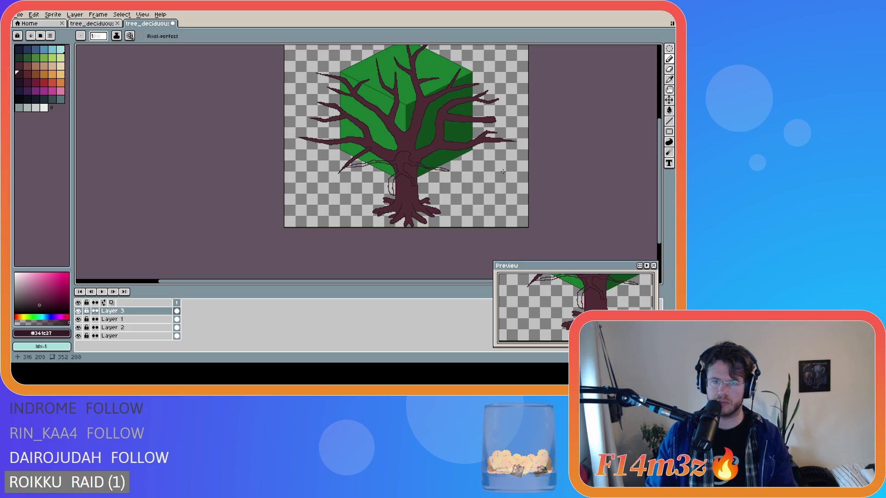
key("v")
key("b")
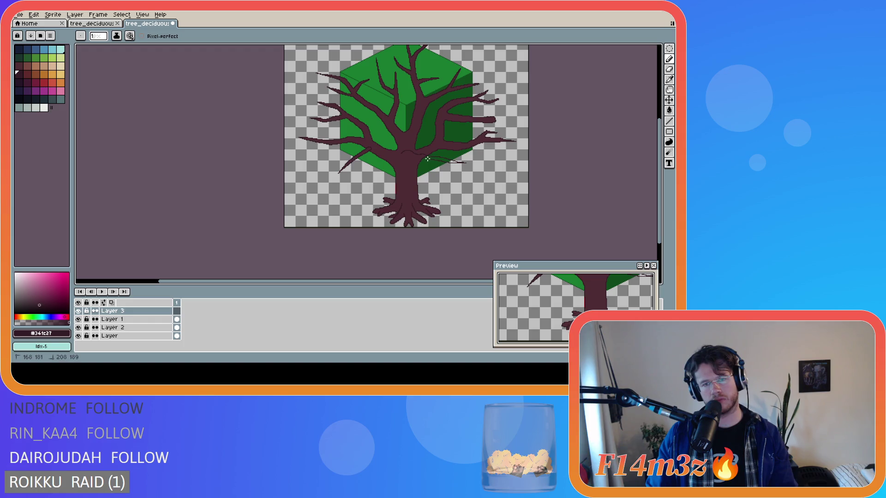
left_click_drag(416, 162, 421, 175)
scroll(426, 172, "up", 1)
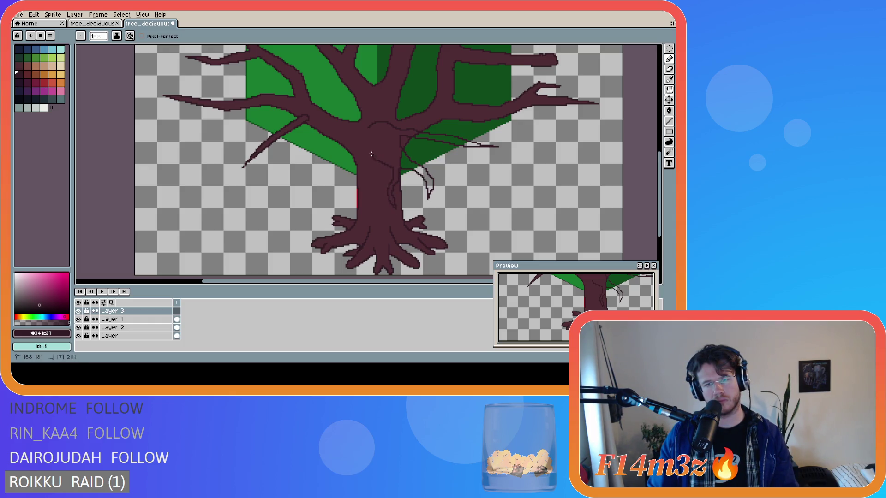
mouse_move(334, 145)
left_mouse_down()
mouse_move(293, 151)
mouse_move(352, 139)
left_mouse_up()
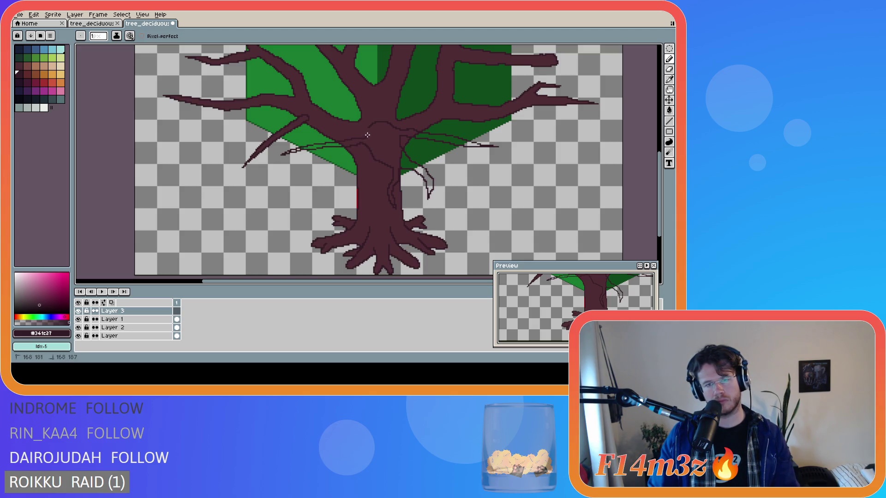
scroll(380, 130, "down", 2)
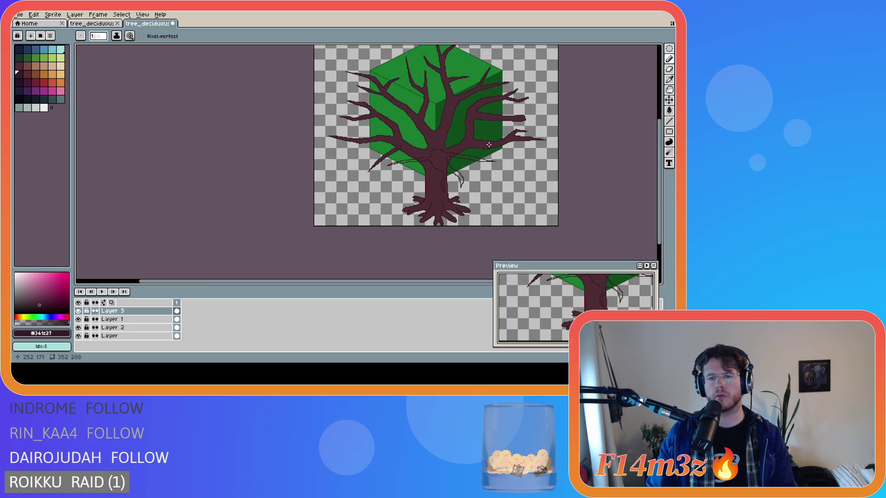
scroll(460, 146, "up", 3)
scroll(460, 146, "down", 2)
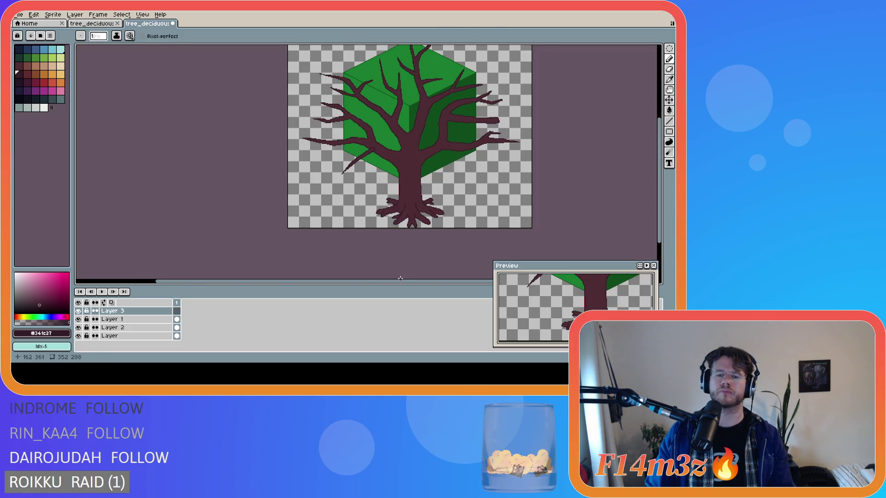
left_click_drag(394, 284, 427, 285)
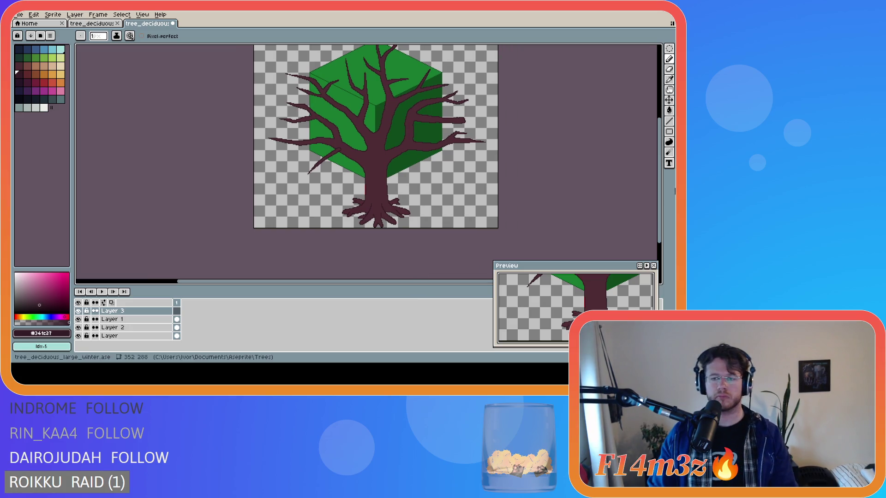
left_click_drag(660, 173, 660, 159)
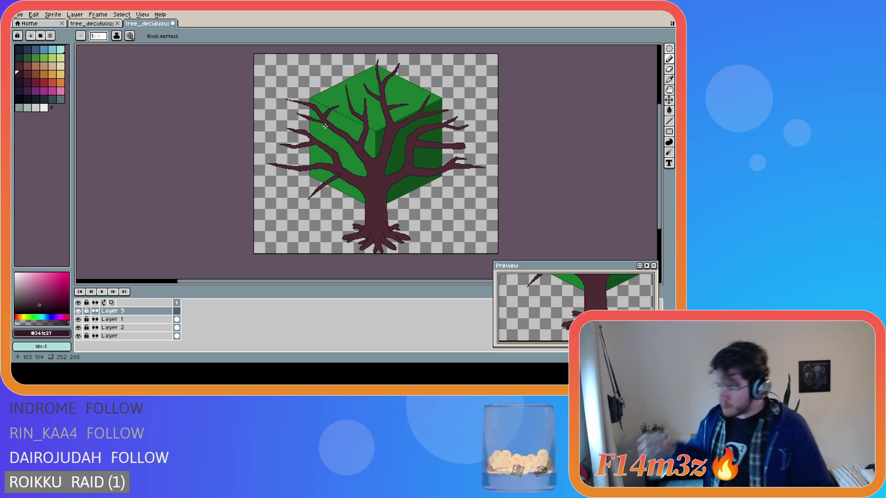
scroll(387, 173, "up", 1)
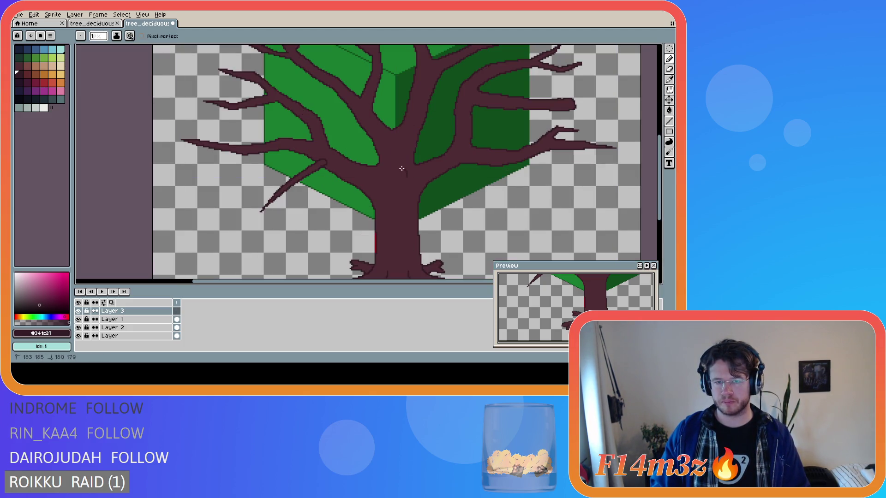
Sketch a bark ridge arc and strands along the left branch and trunk edge, then undo them.
left_click_drag(406, 177, 385, 175)
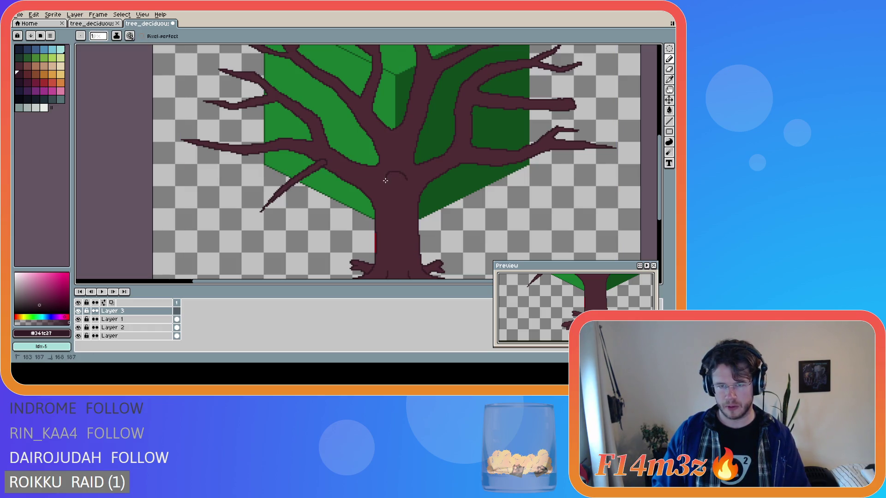
key("ctrl+z")
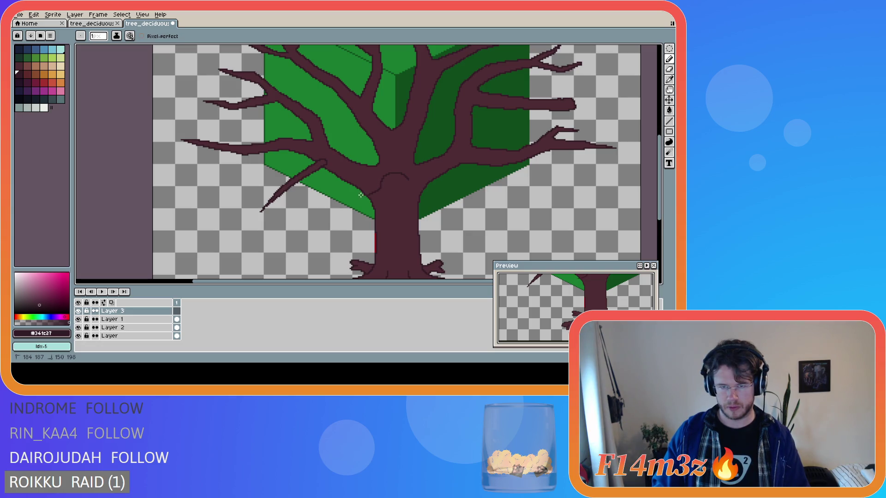
mouse_move(337, 198)
left_mouse_down()
mouse_move(283, 216)
mouse_move(358, 200)
left_mouse_up()
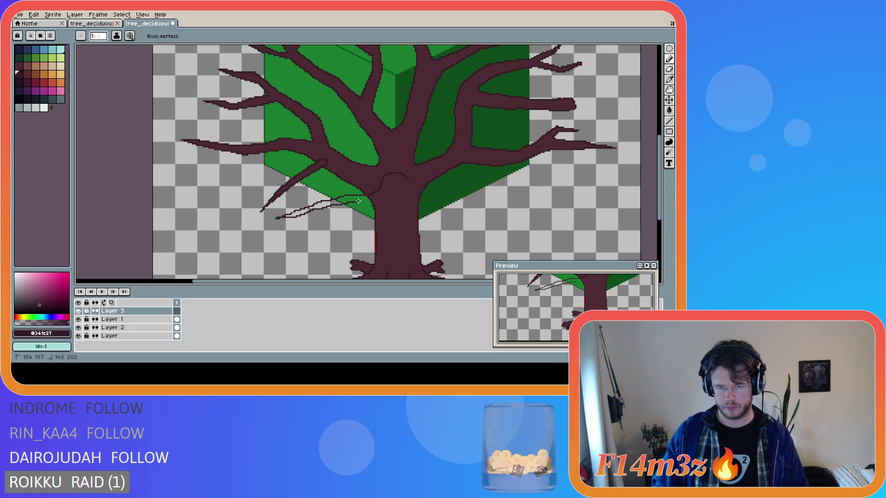
left_click_drag(370, 234, 372, 251)
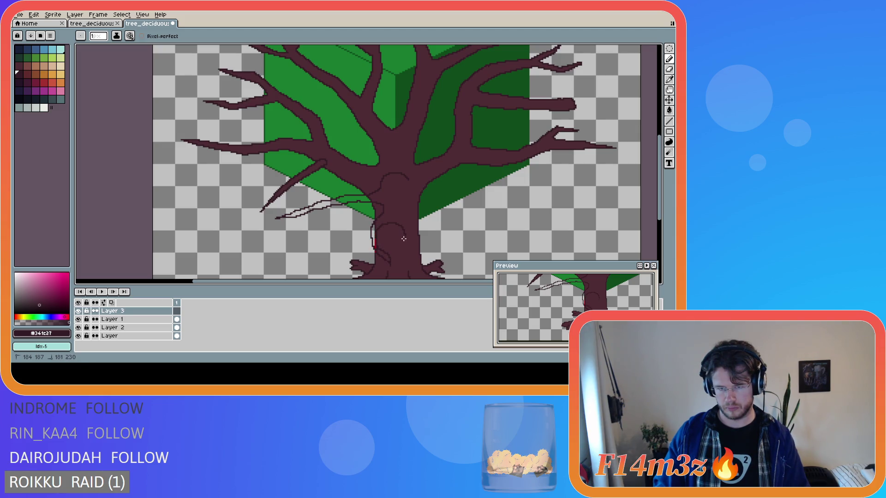
key("ctrl+a")
key("Delete")
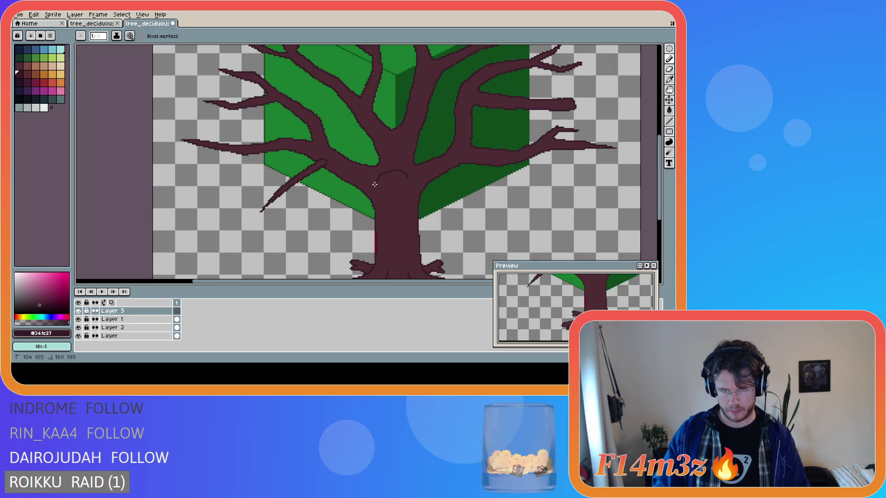
left_click_drag(334, 191, 307, 201)
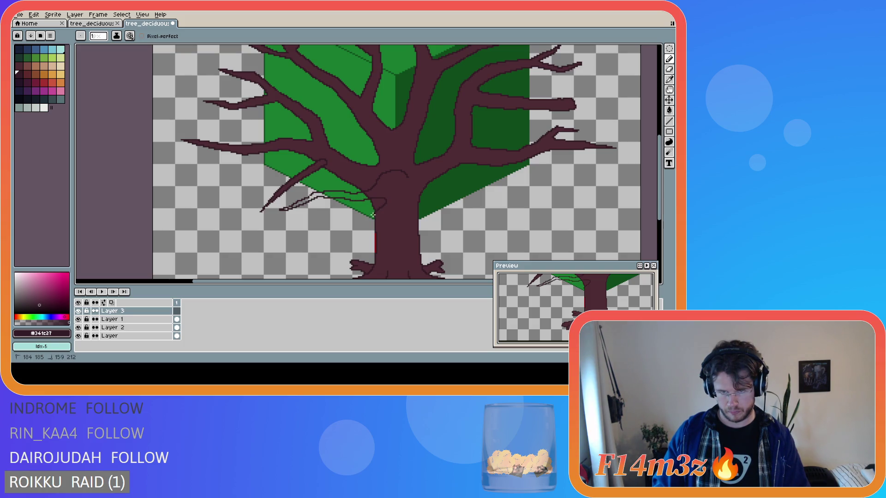
key("ctrl+z")
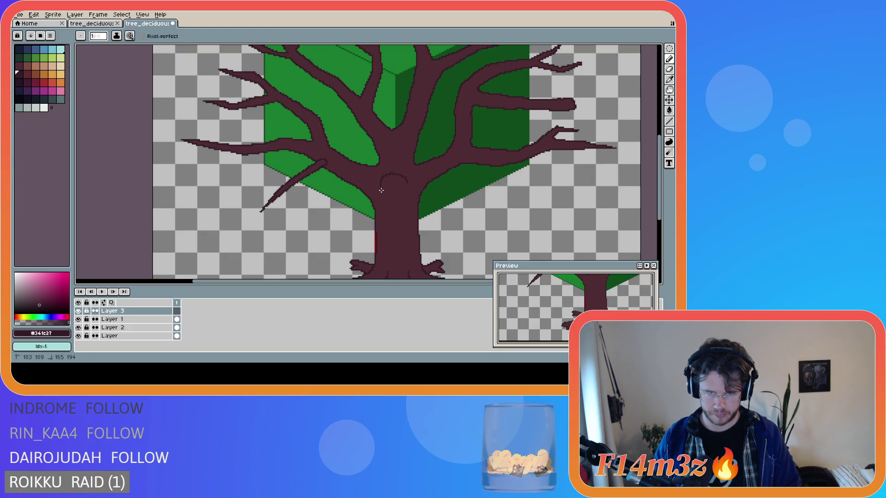
Try twig strands leftward and bark lines up and down the trunk, then undo all trial lines.
left_click_drag(375, 196, 282, 210)
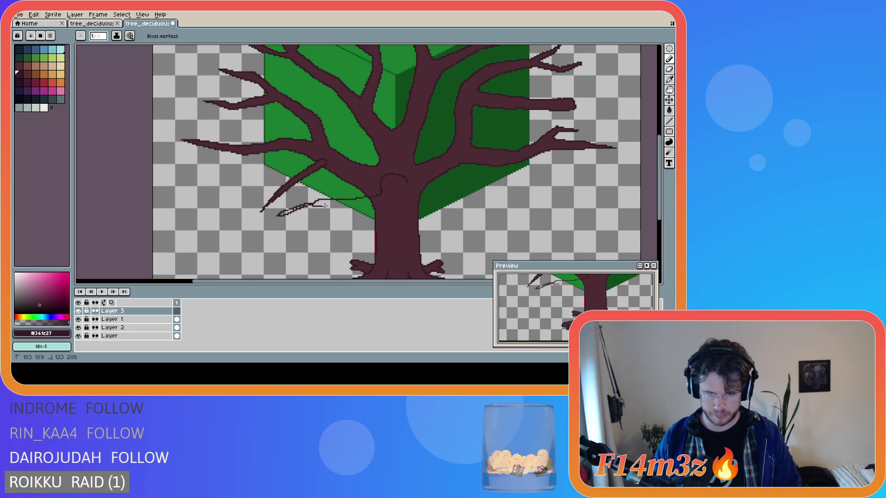
key("ctrl+d")
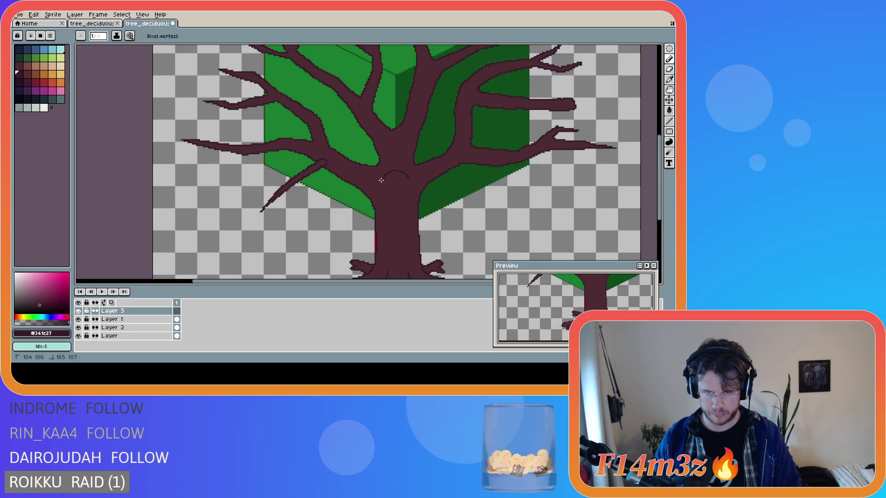
mouse_move(370, 188)
left_mouse_down()
mouse_move(280, 209)
mouse_move(377, 193)
left_mouse_up()
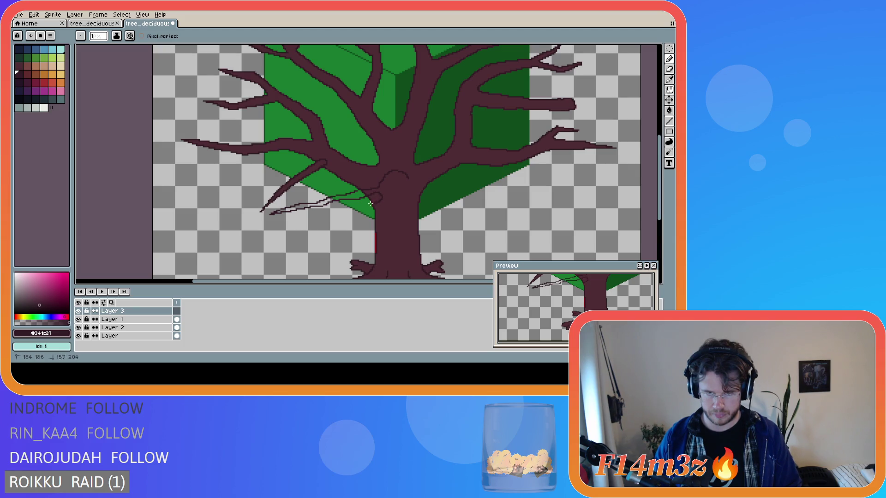
left_click_drag(364, 242, 371, 249)
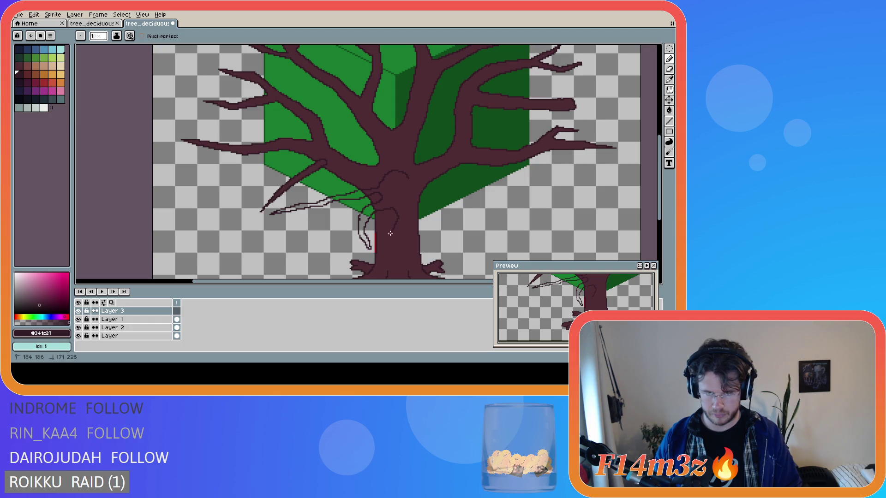
left_click_drag(397, 228, 401, 209)
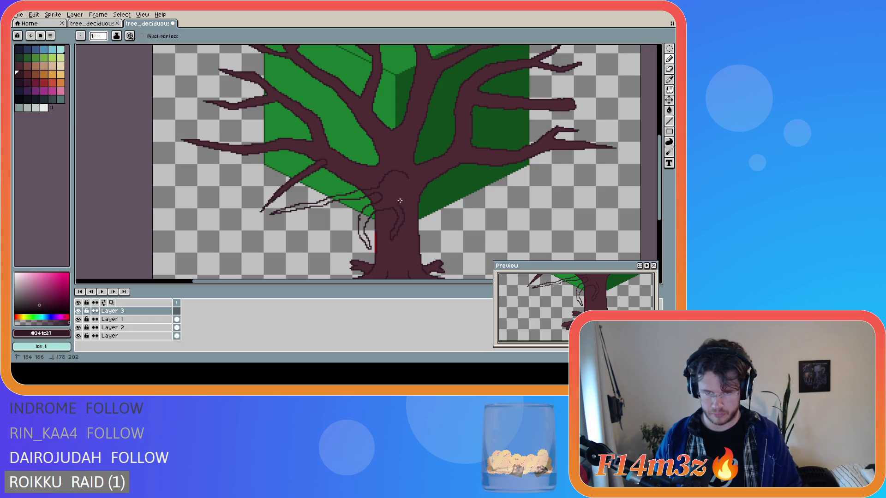
key("ctrl+a")
key("Delete")
key("ctrl+d")
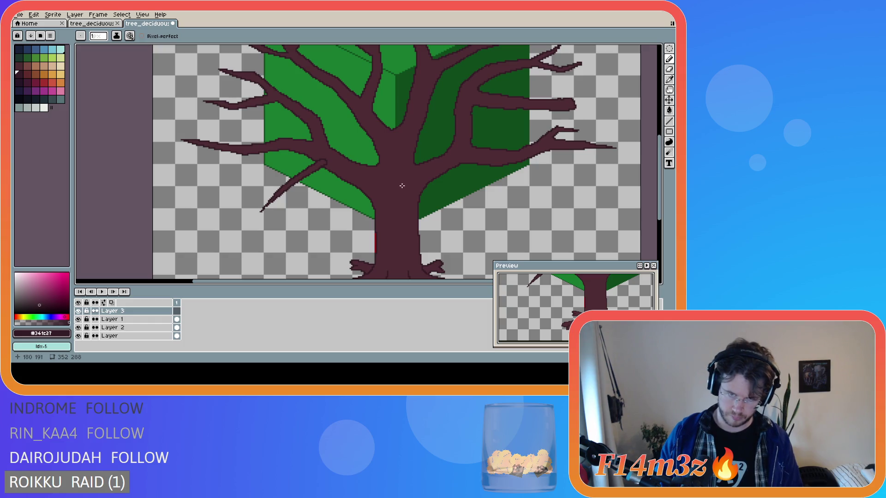
key("v")
key("b")
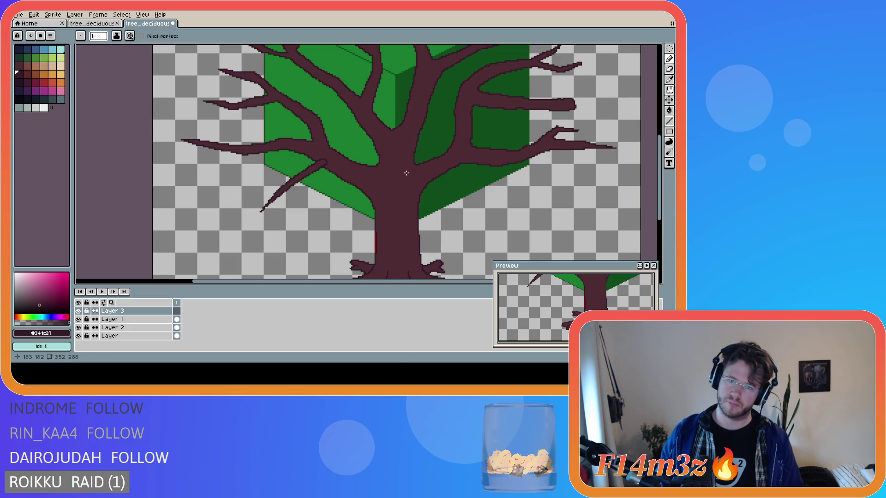
left_click_drag(406, 172, 388, 167)
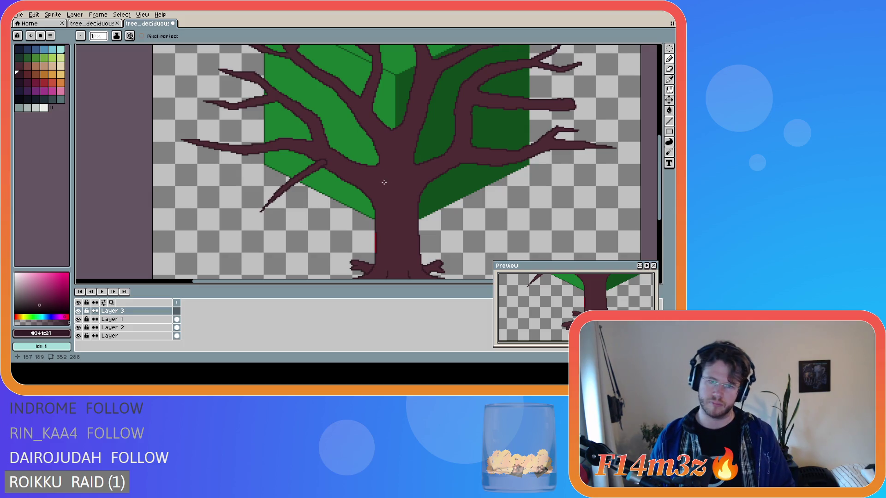
mouse_move(383, 185)
left_mouse_down()
mouse_move(403, 190)
mouse_move(399, 143)
left_mouse_up()
Draw the elongated bark ridge outline on the trunk, removing stray strokes on the lower trunk.
left_click_drag(384, 180, 386, 144)
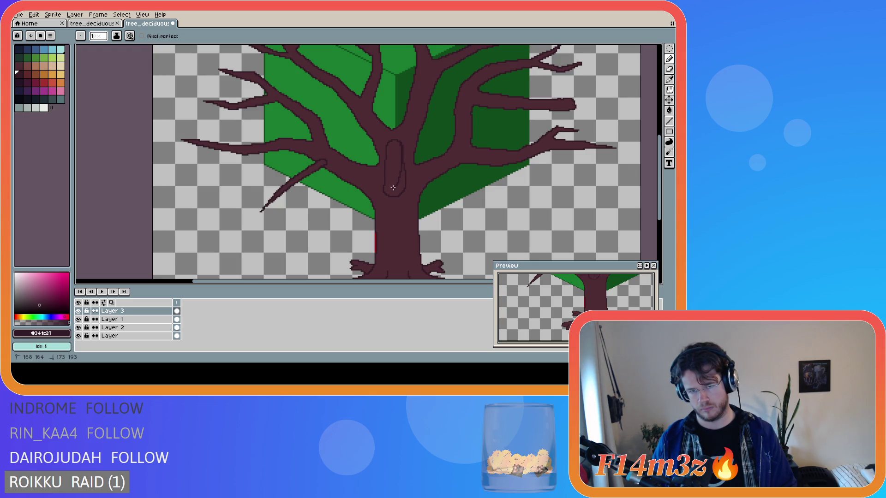
key("ctrl+z")
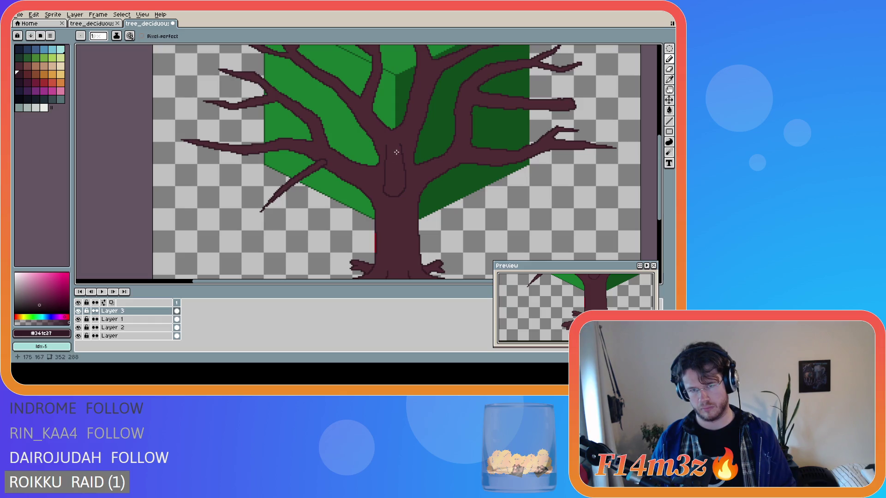
key("ctrl+z")
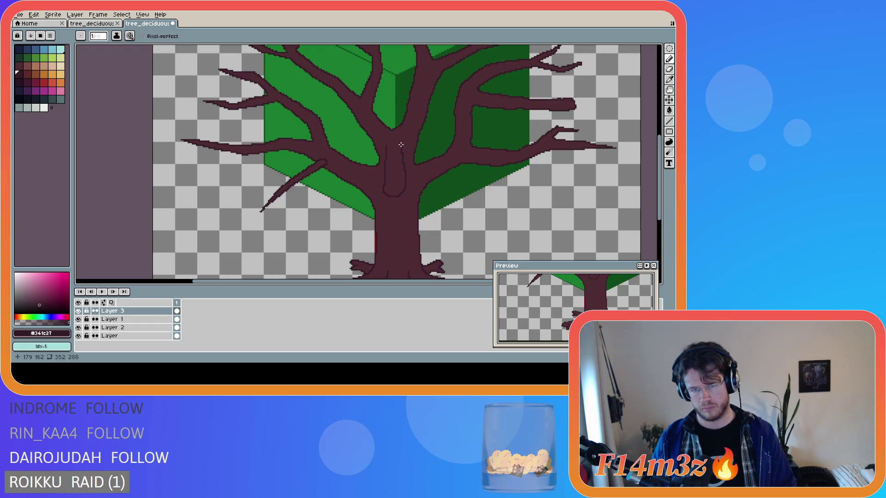
left_click_drag(401, 143, 379, 153)
left_click_drag(368, 182, 355, 235)
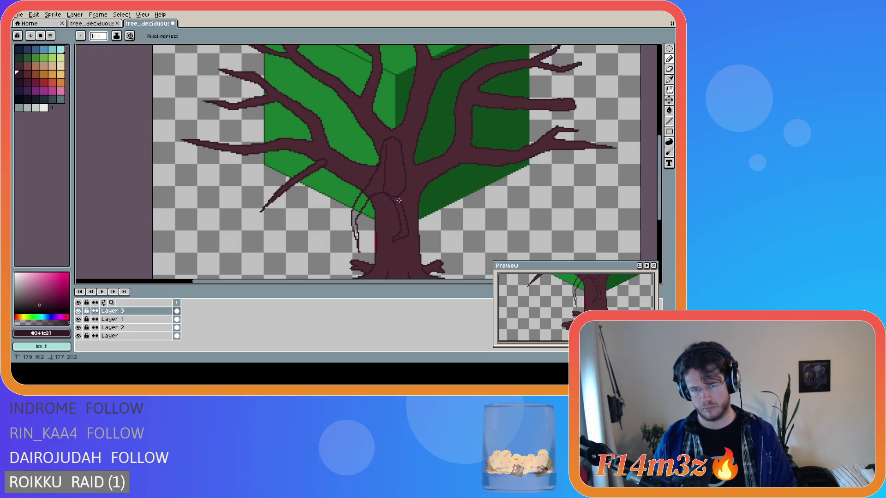
key("ctrl+a")
key("Delete")
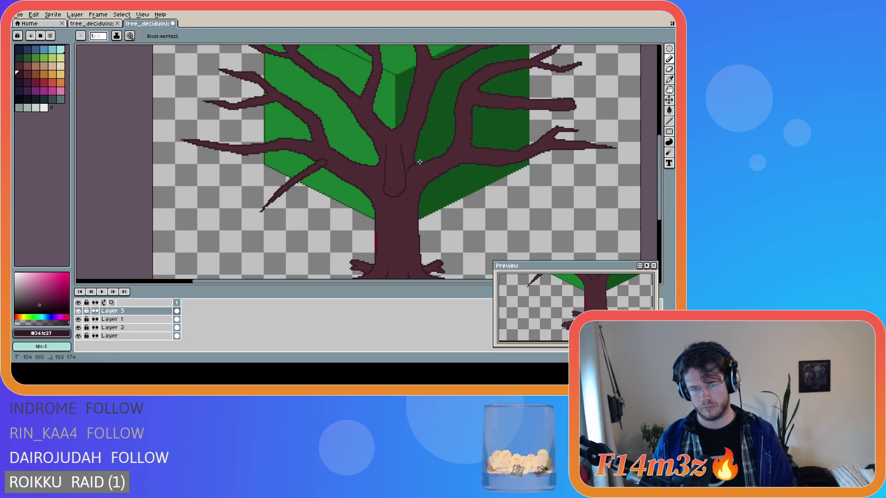
Draw thin twig strands from the trunk out along the right-hand branches.
left_click_drag(408, 168, 455, 153)
key("ctrl+z")
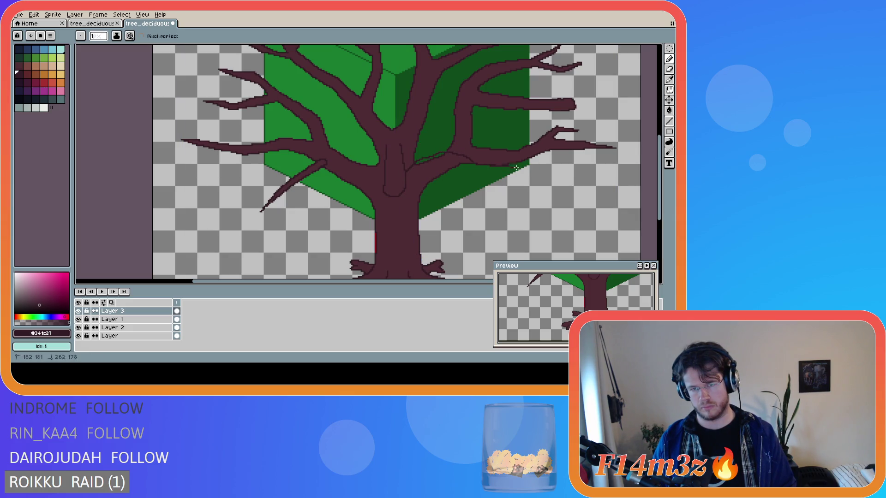
mouse_move(465, 148)
left_mouse_down()
mouse_move(559, 160)
mouse_move(509, 118)
left_mouse_up()
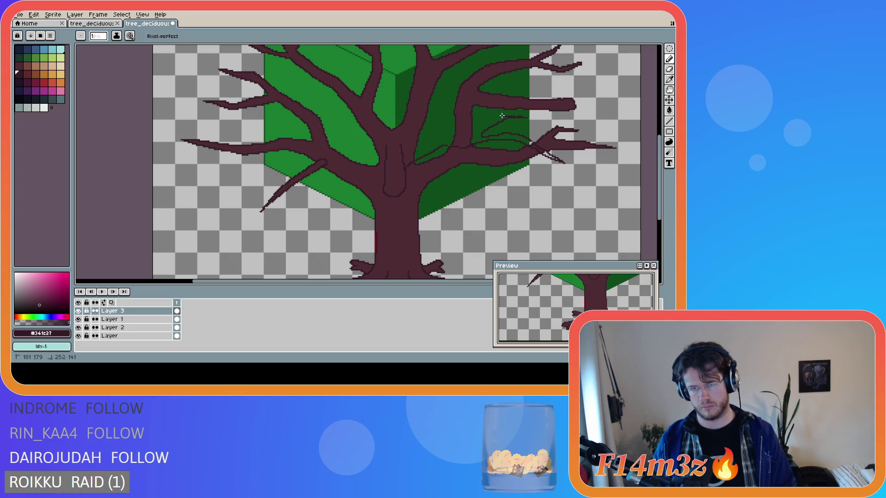
left_click_drag(433, 141, 408, 150)
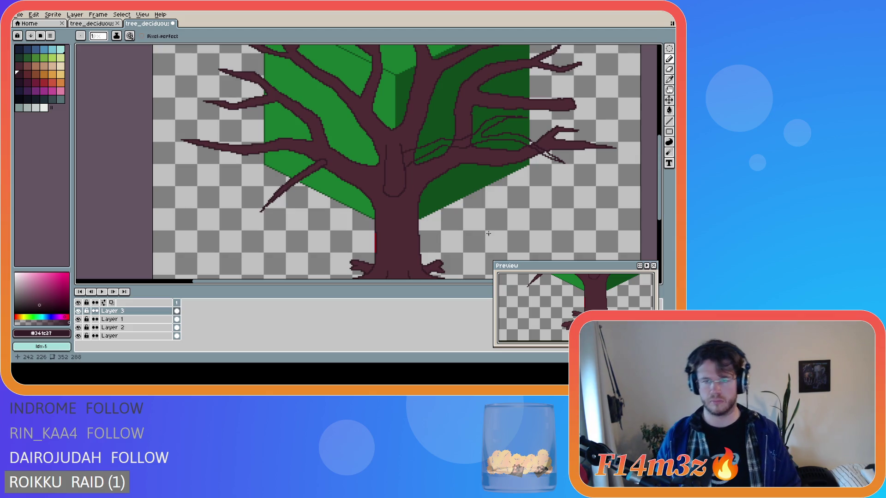
scroll(488, 233, "down", 2)
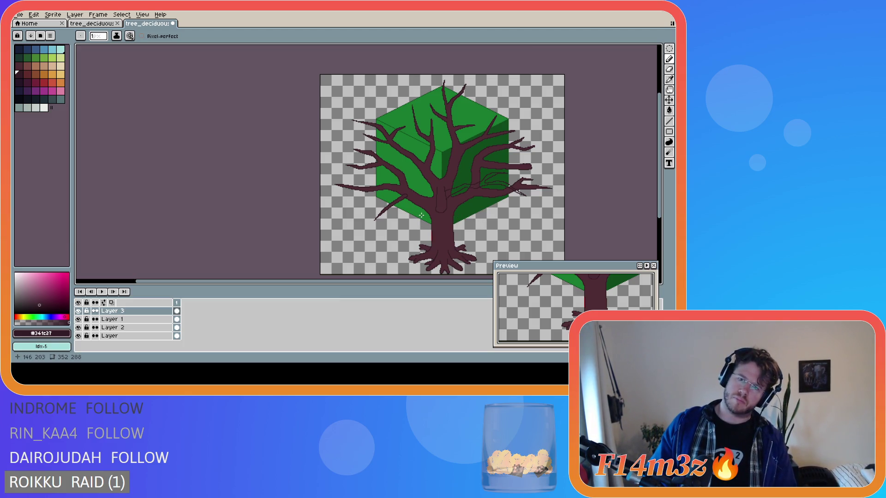
scroll(458, 189, "up", 1)
scroll(459, 192, "down", 1)
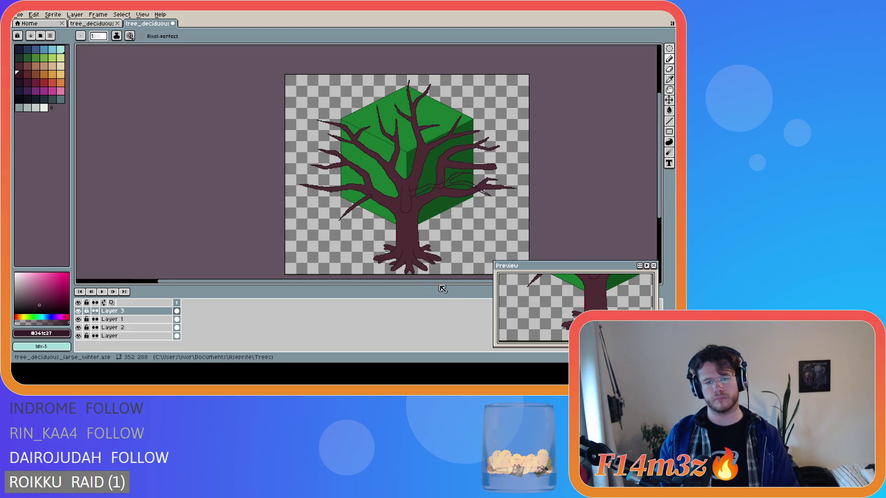
scroll(416, 242, "right", 2)
scroll(401, 221, "right", 2)
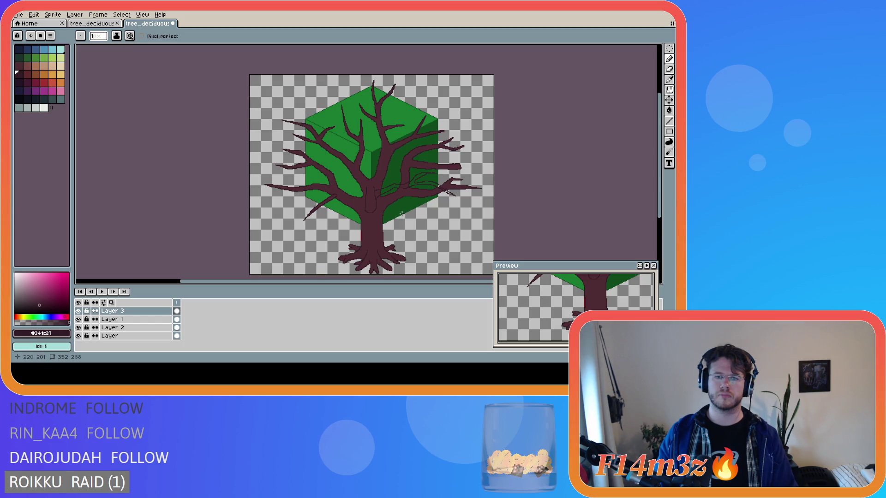
key("ctrl")
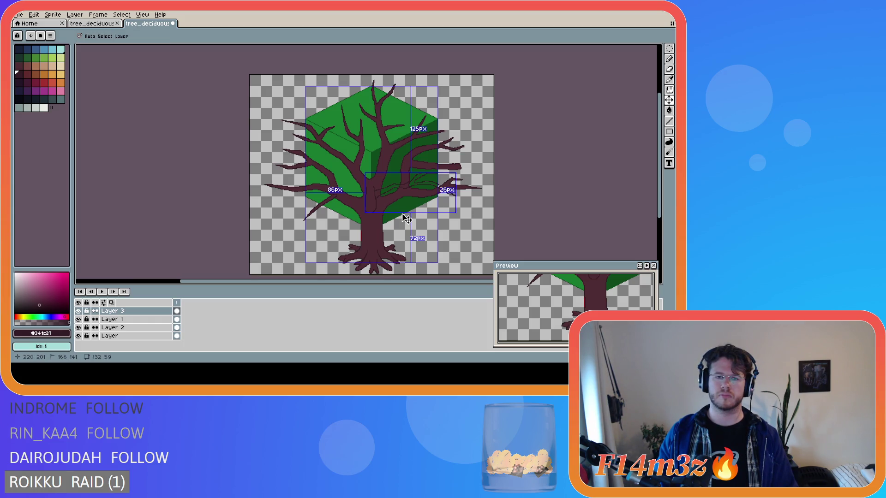
key("ctrl")
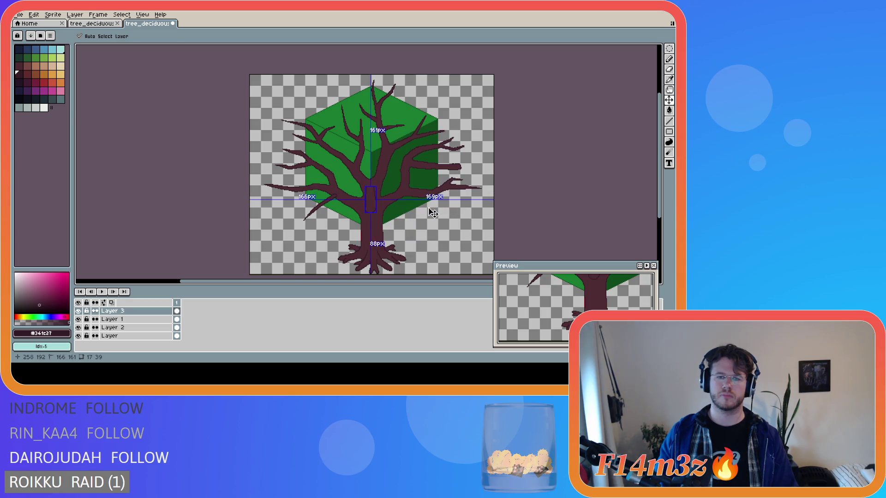
key("ctrl")
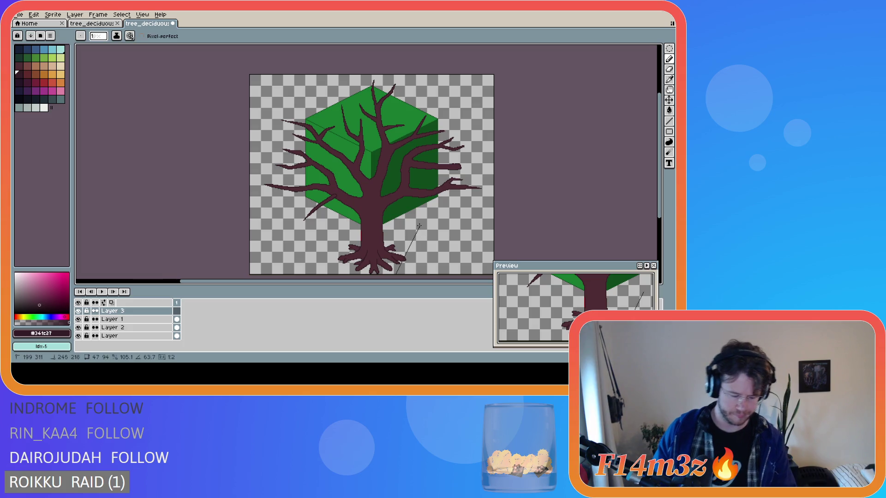
key("shift")
key("ctrl+z")
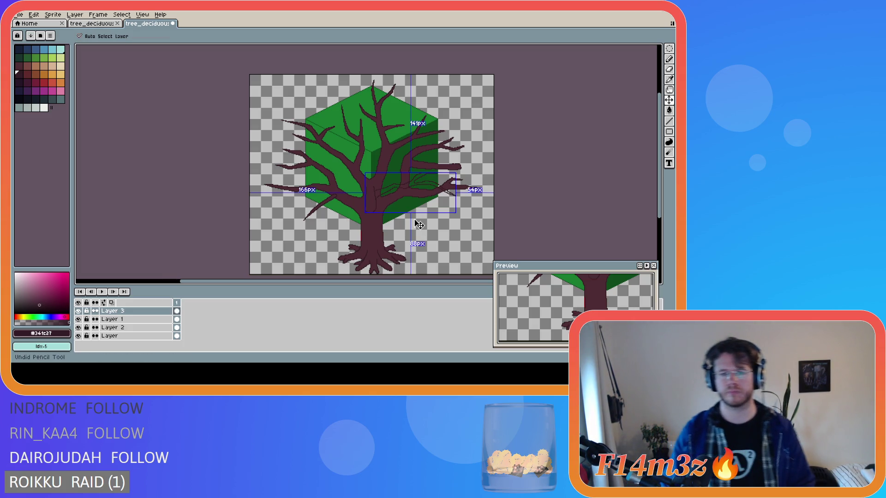
scroll(365, 195, "up", 1)
scroll(364, 196, "down", 1)
scroll(365, 196, "up", 1)
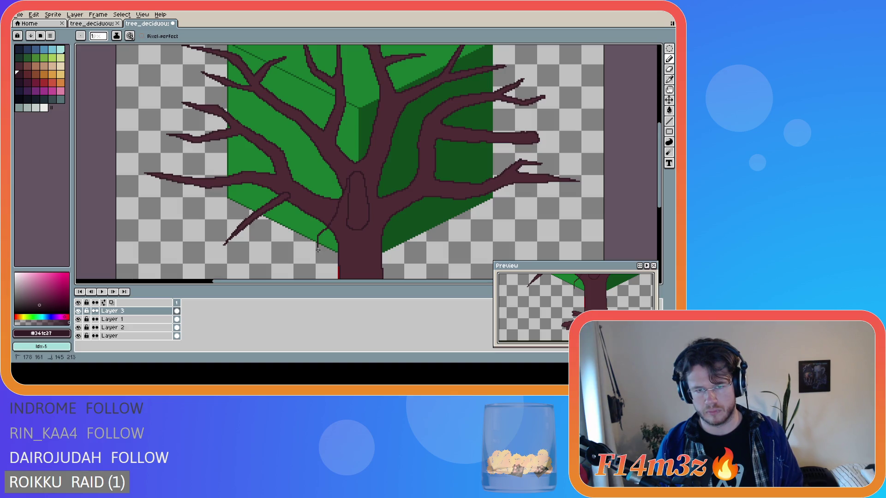
Clear stray marks left of the trunk and draw a long twig strand rightward, then view the whole tree.
left_click_drag(338, 273, 372, 263)
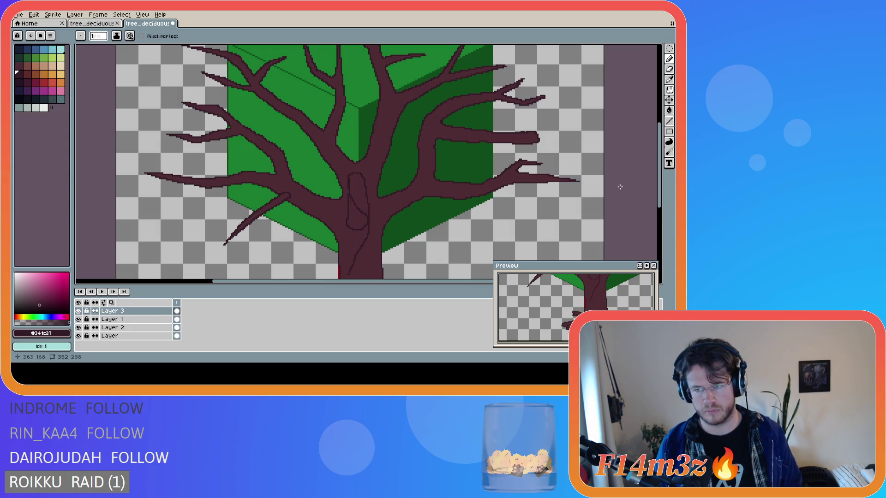
left_click_drag(661, 188, 661, 211)
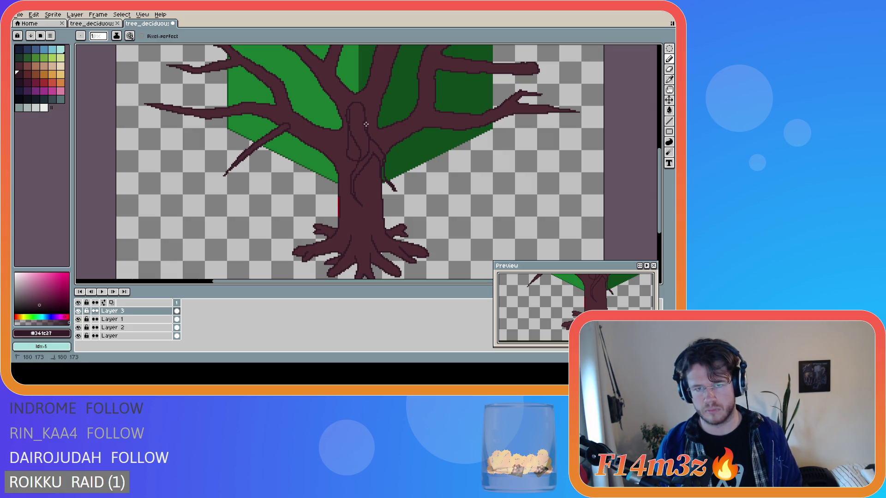
mouse_move(366, 124)
left_mouse_down()
mouse_move(537, 162)
mouse_move(399, 123)
left_mouse_up()
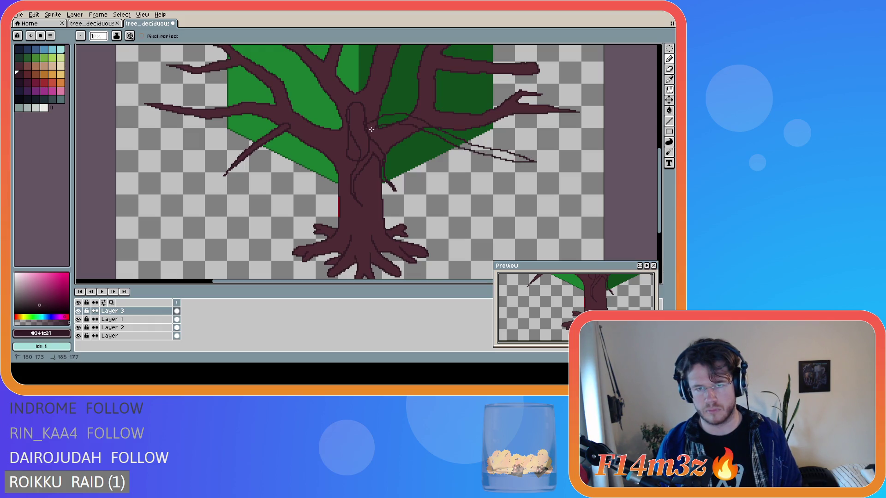
scroll(500, 153, "down", 1)
key("ctrl")
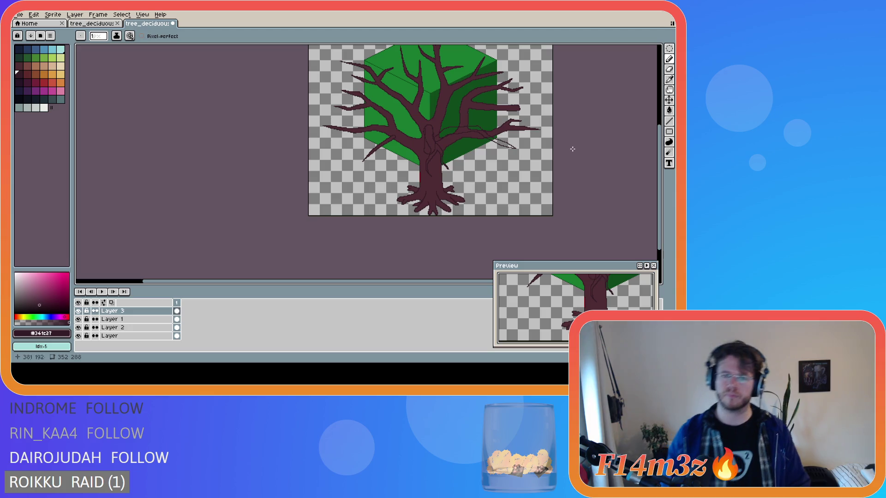
Remove the stray rightward strands after retries and draw a thin strand down-left from the trunk.
key("ctrl+z")
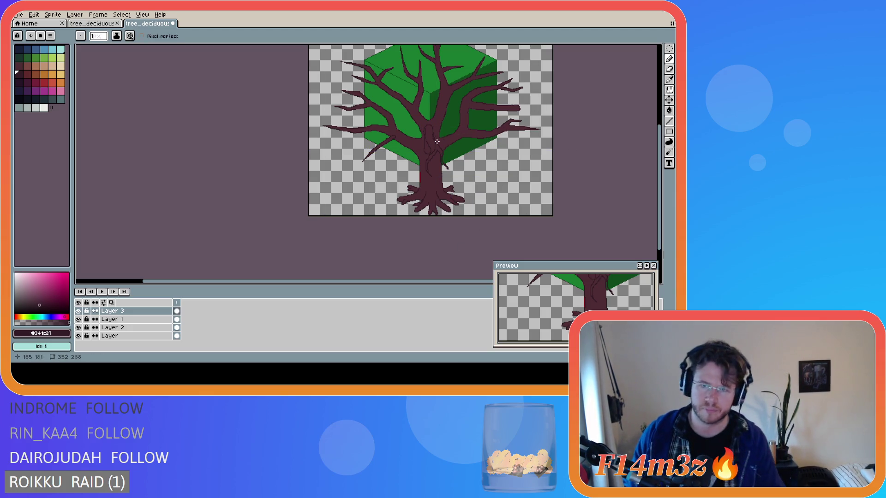
key("ctrl")
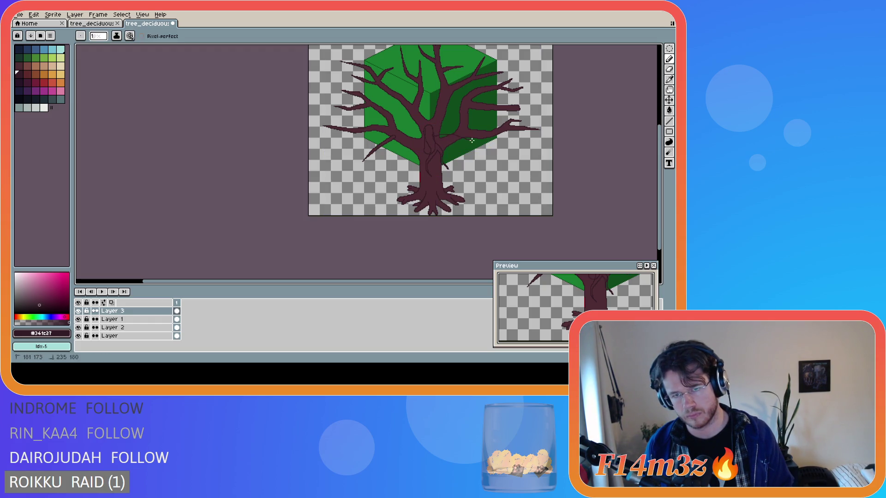
left_click_drag(499, 149, 511, 154)
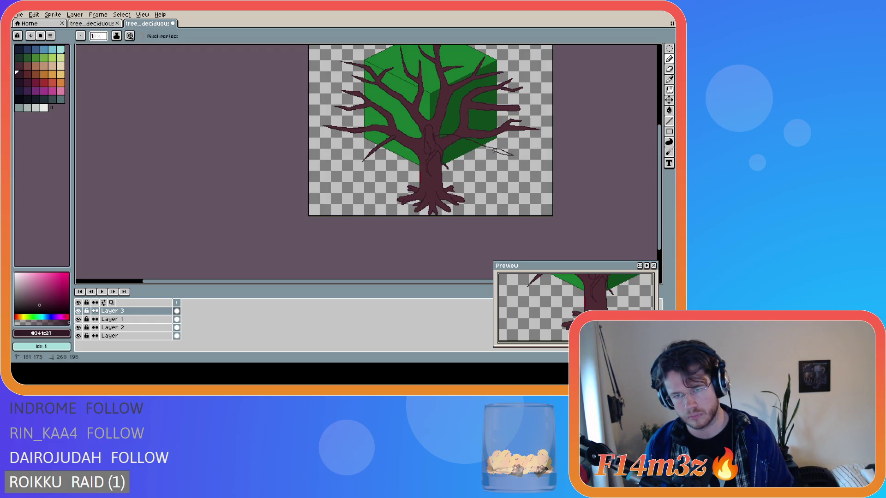
key("ctrl+z")
left_click_drag(453, 139, 508, 154)
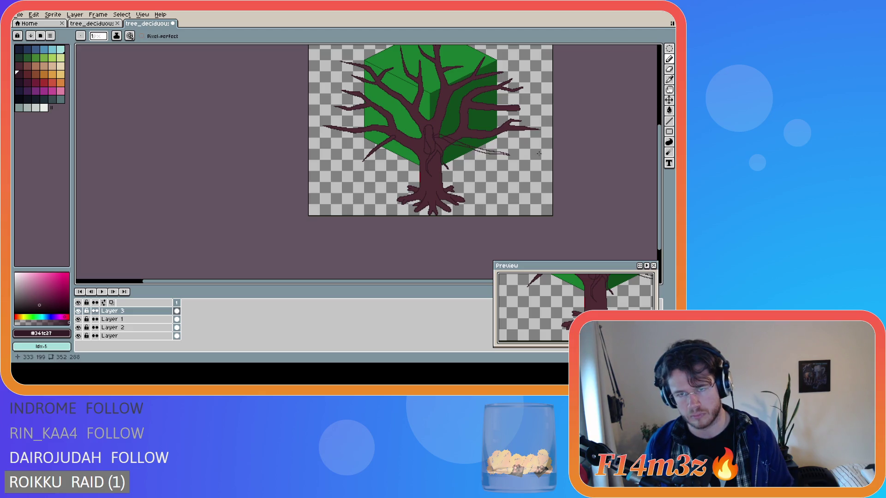
key("ctrl+z")
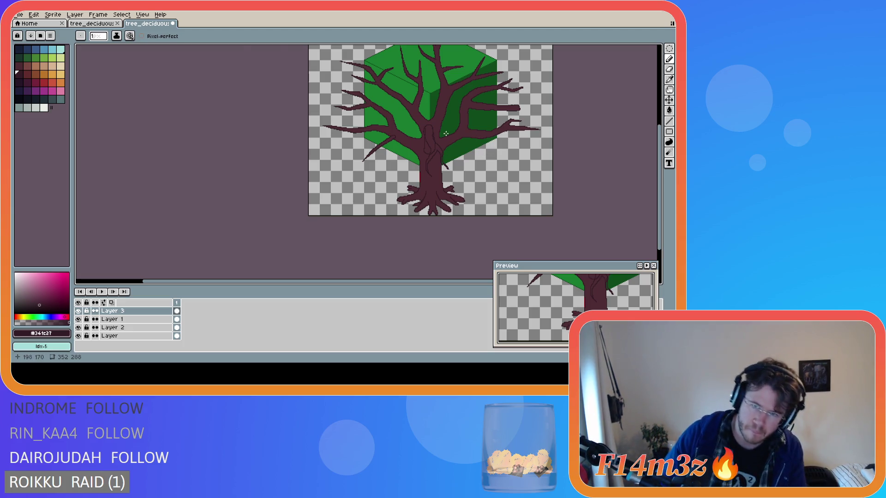
scroll(443, 145, "up", 1)
left_click_drag(407, 145, 309, 195)
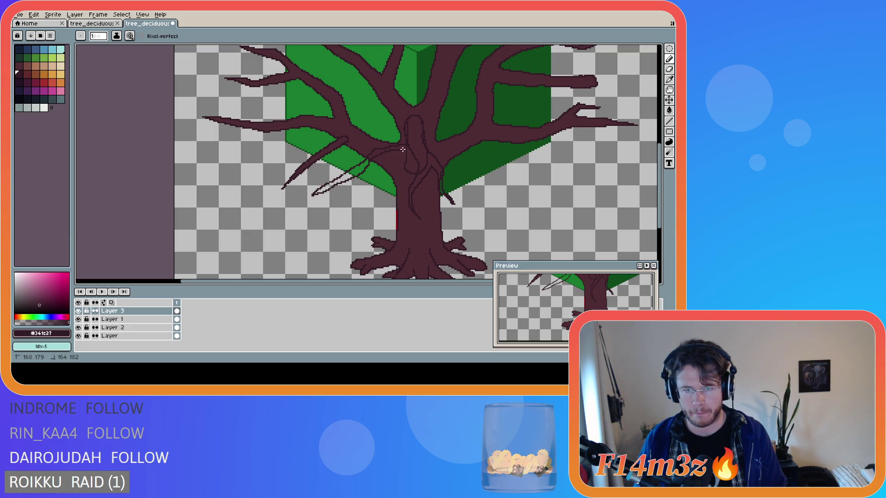
Redraw the leftward twig strand and try first versions of the down-right strands, undoing them.
key("ctrl+z")
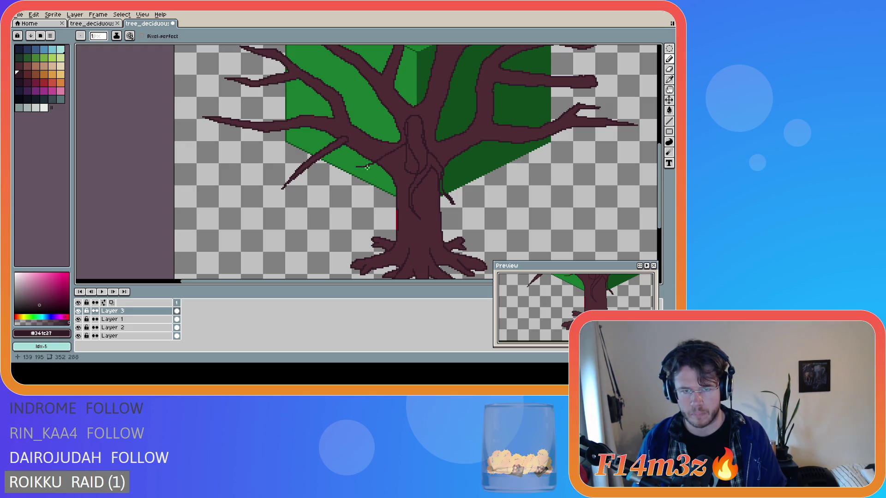
mouse_move(404, 145)
left_mouse_down()
mouse_move(356, 157)
mouse_move(347, 176)
mouse_move(386, 155)
left_mouse_up()
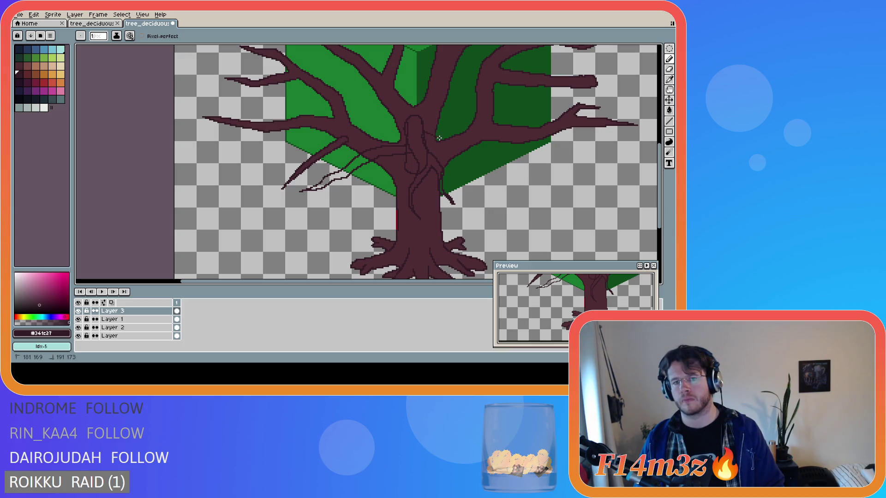
key("ctrl")
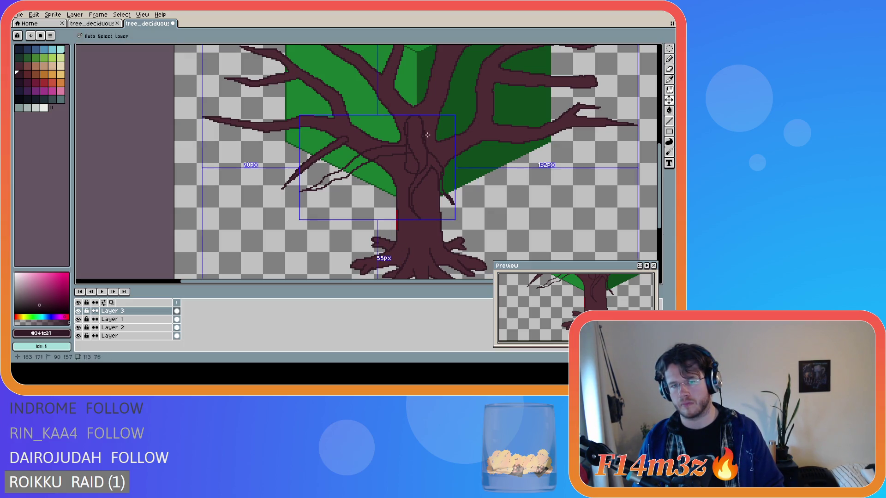
mouse_move(469, 131)
left_mouse_down()
mouse_move(531, 163)
mouse_move(595, 174)
mouse_move(463, 139)
left_mouse_up()
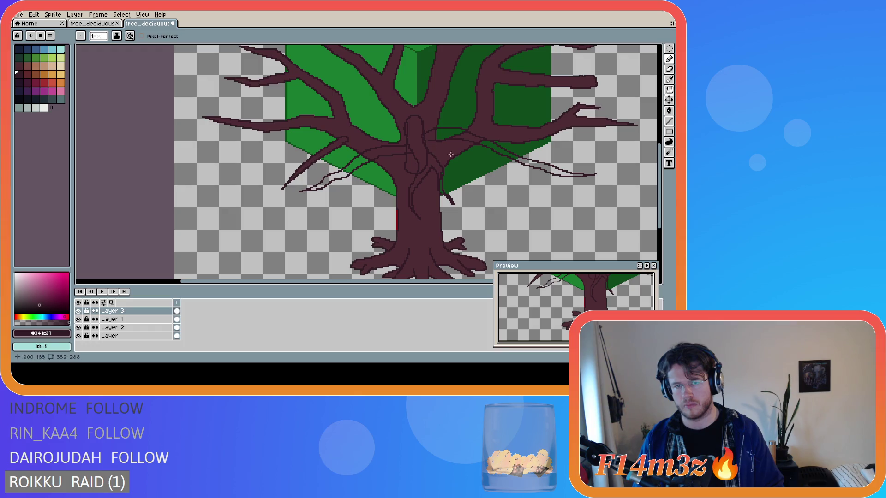
key("ctrl")
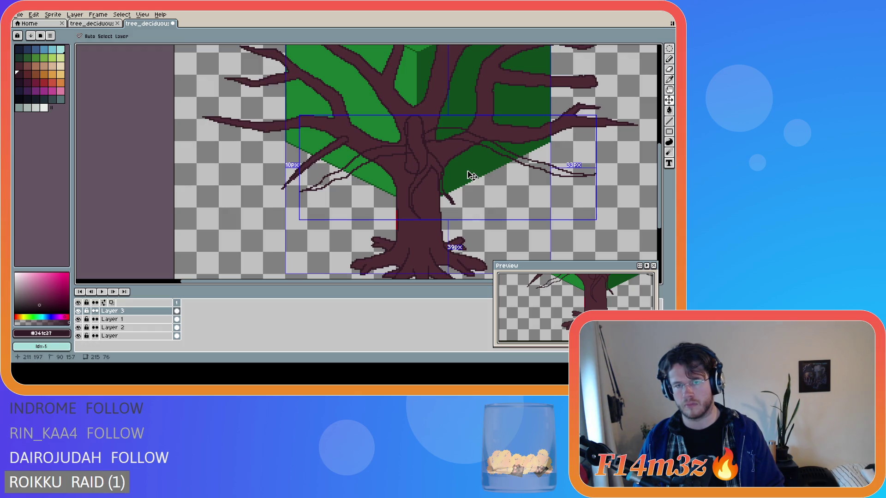
key("ctrl+z")
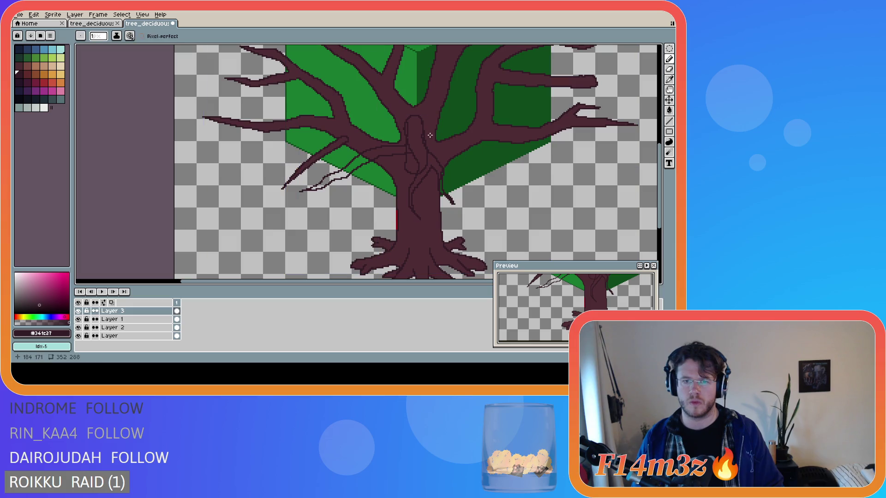
left_click_drag(424, 137, 463, 128)
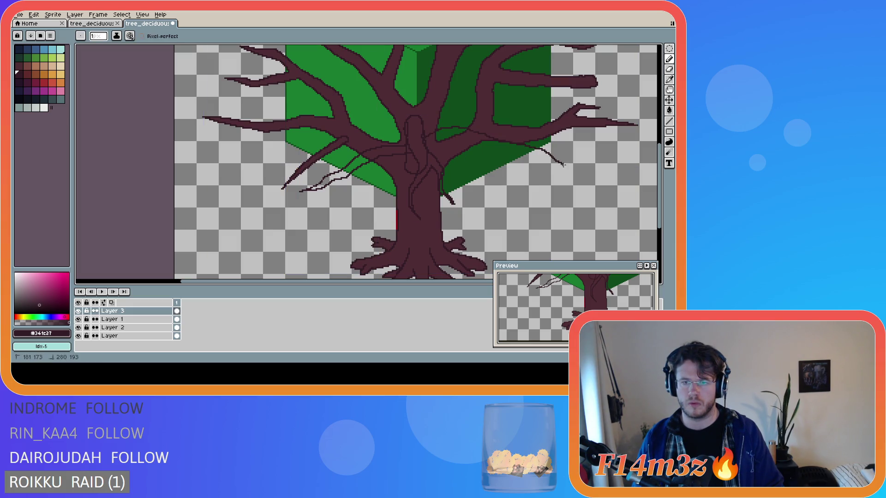
left_click_drag(547, 163, 456, 139)
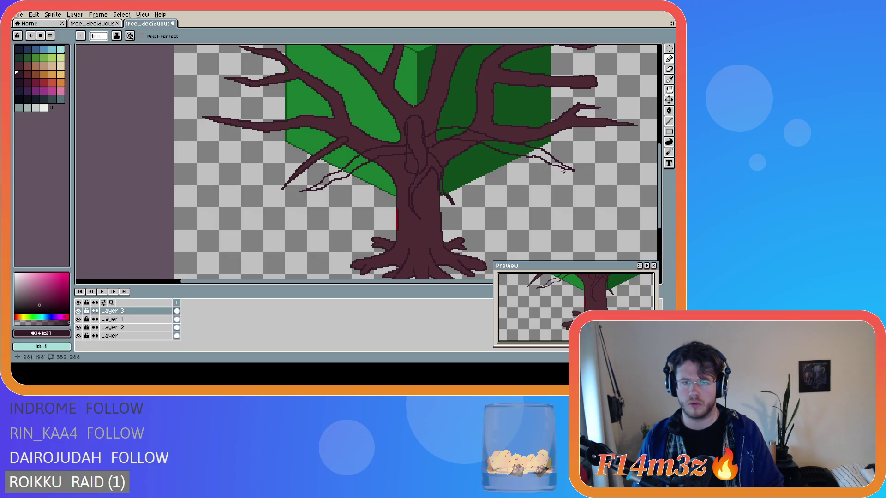
scroll(574, 168, "down", 2)
scroll(592, 170, "up", 2)
Redraw the down-right twig pair until satisfied: a long strand out and a second returning toward the trunk.
key("ctrl+z")
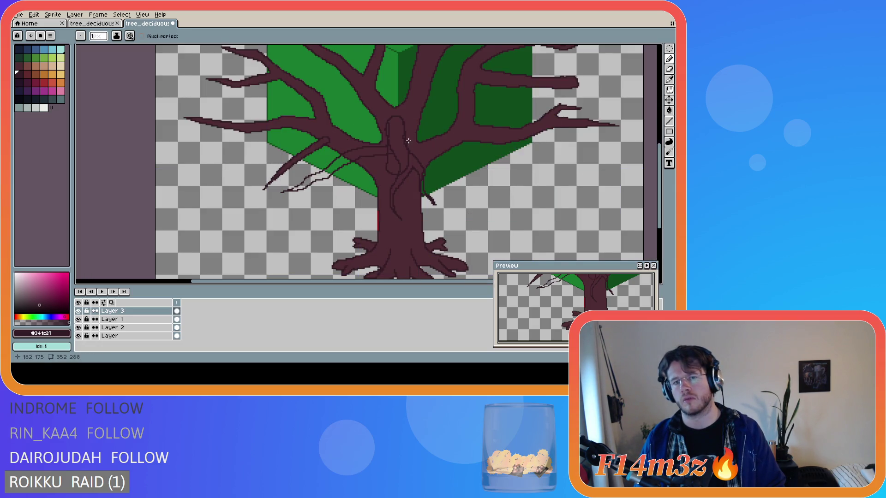
mouse_move(417, 137)
left_mouse_down()
mouse_move(529, 177)
mouse_move(444, 150)
left_mouse_up()
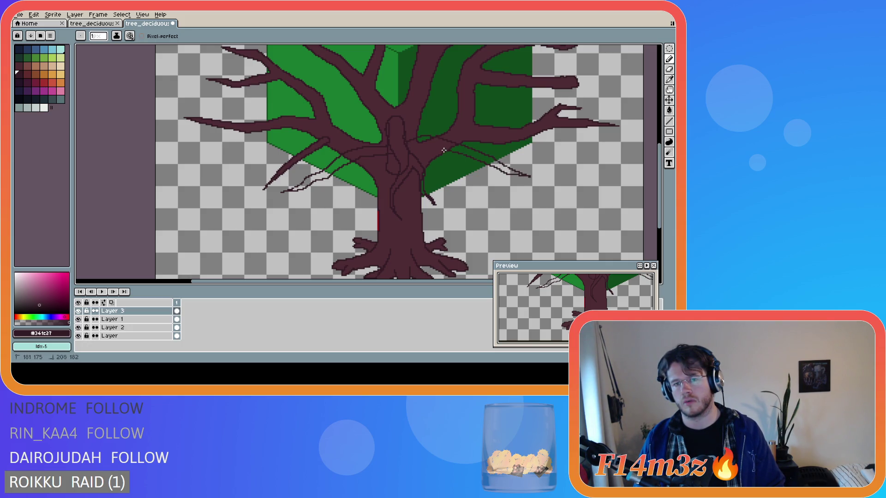
key("ctrl+z")
key("ctrl+z")
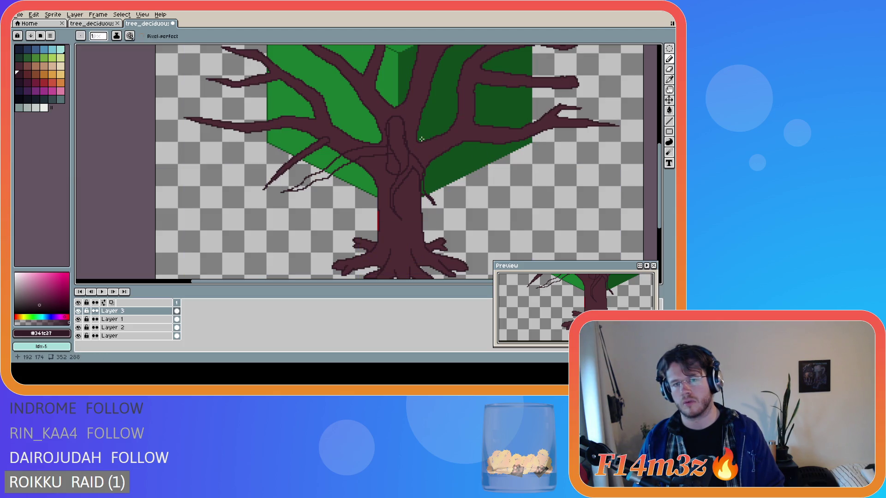
mouse_move(441, 133)
left_mouse_down()
mouse_move(548, 162)
mouse_move(533, 165)
left_mouse_up()
key("ctrl+z")
key("ctrl+z")
left_click_drag(406, 141, 555, 178)
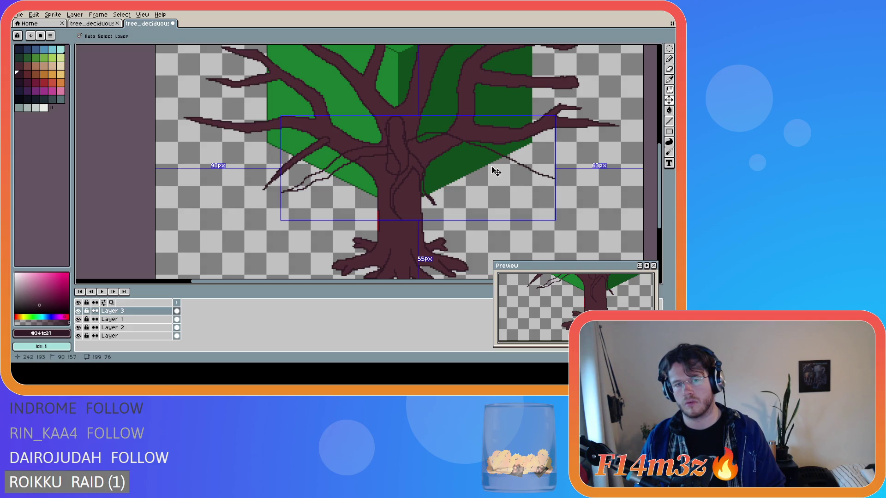
left_click_drag(555, 178, 494, 161)
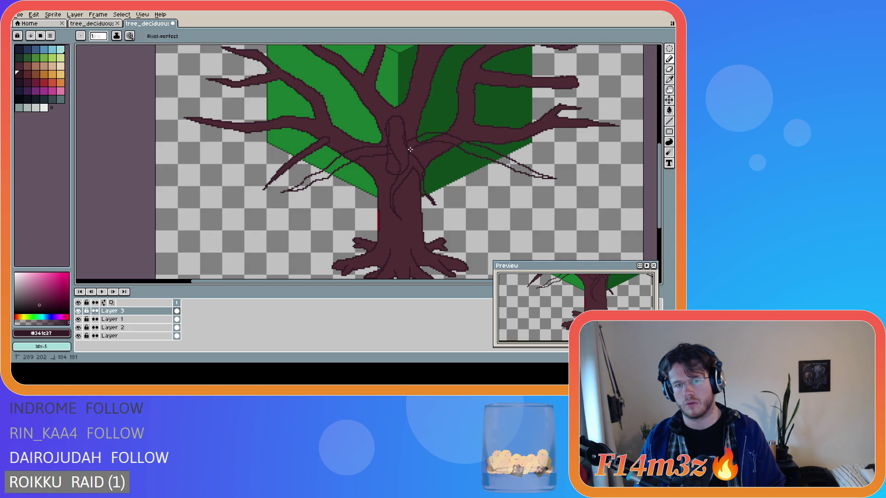
scroll(583, 171, "down", 2)
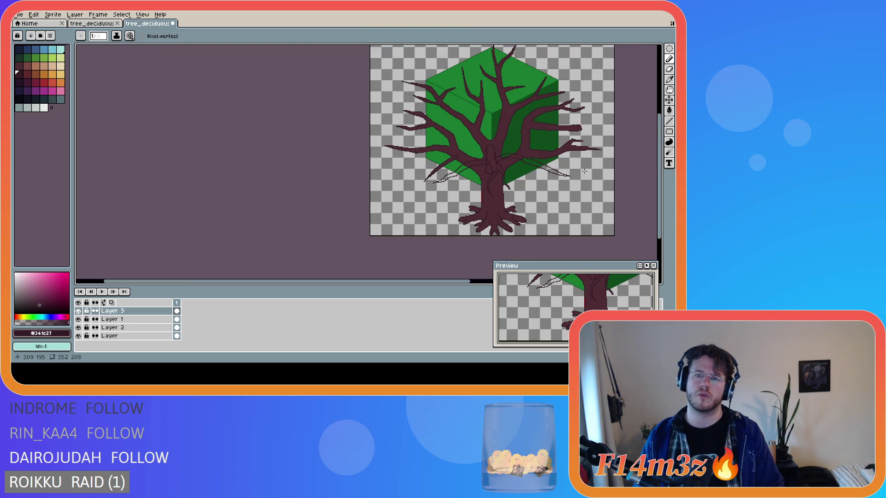
scroll(583, 171, "up", 2)
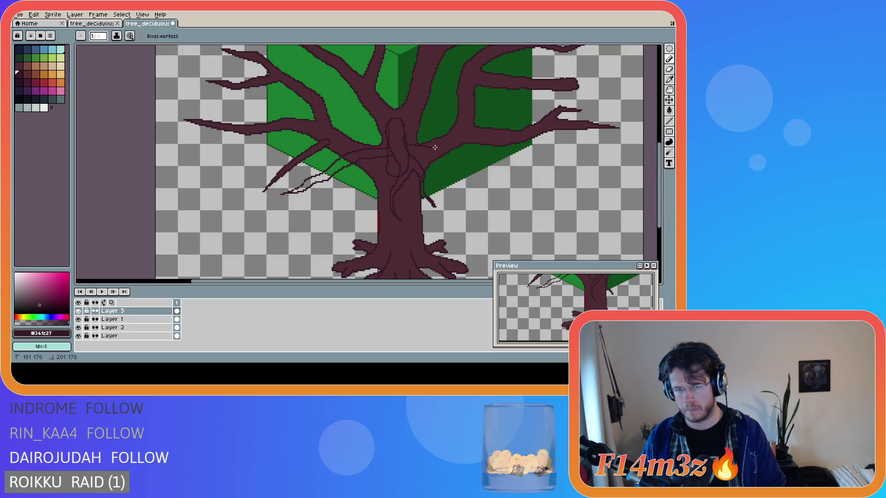
Redraw a longer thin twig strand from the trunk down-right beneath the right-hand branches.
left_click_drag(444, 141, 526, 162)
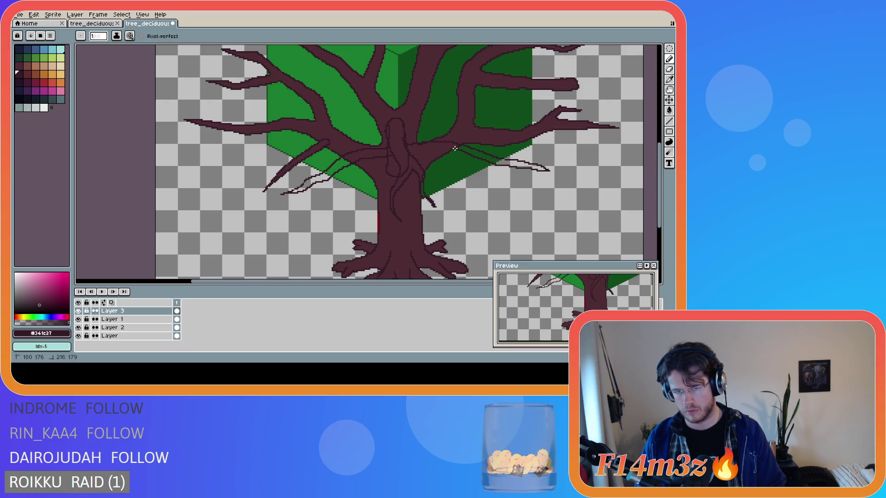
scroll(410, 153, "down", 2)
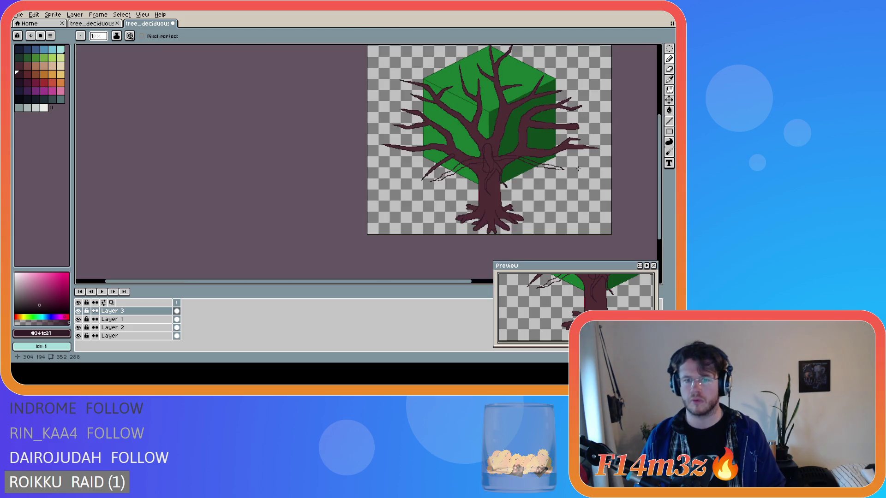
scroll(464, 162, "up", 2)
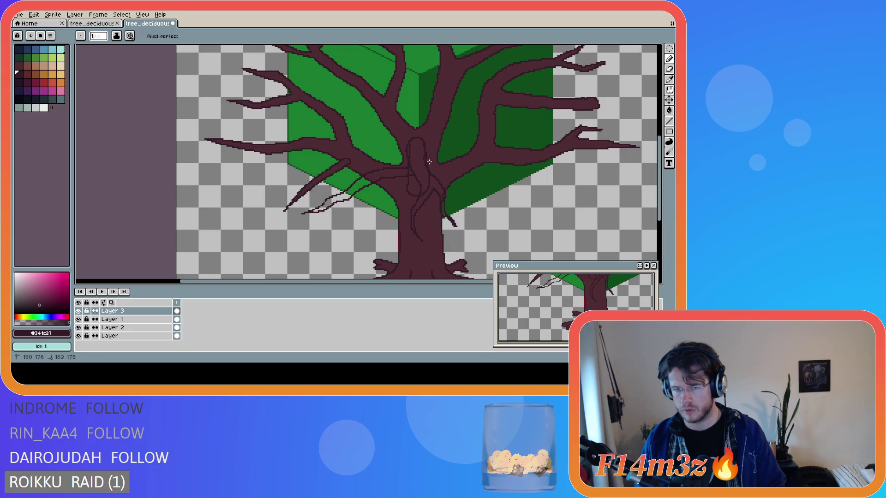
left_click_drag(481, 166, 528, 188)
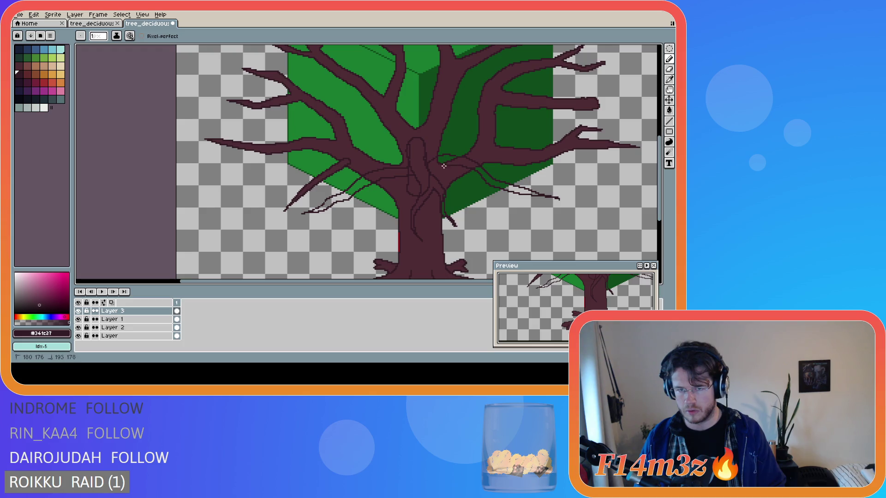
key("ctrl+z")
key("ctrl+z")
left_click_drag(436, 158, 500, 168)
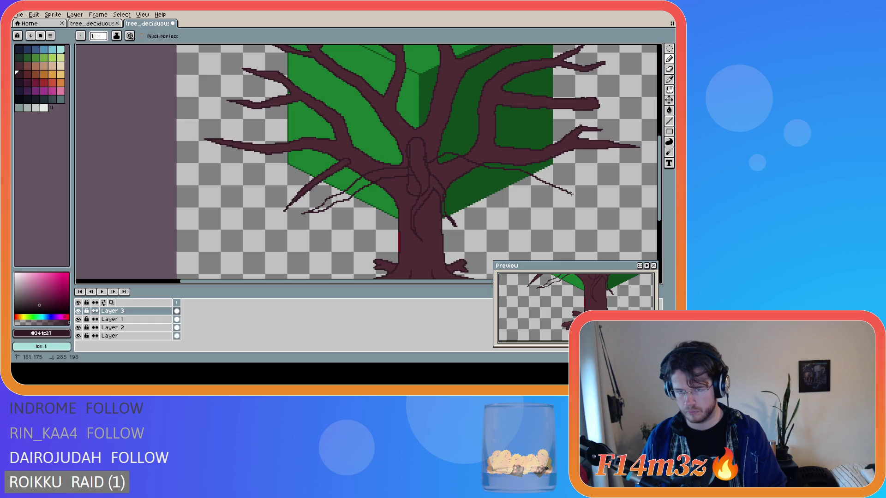
key("ctrl+z")
key("ctrl+z")
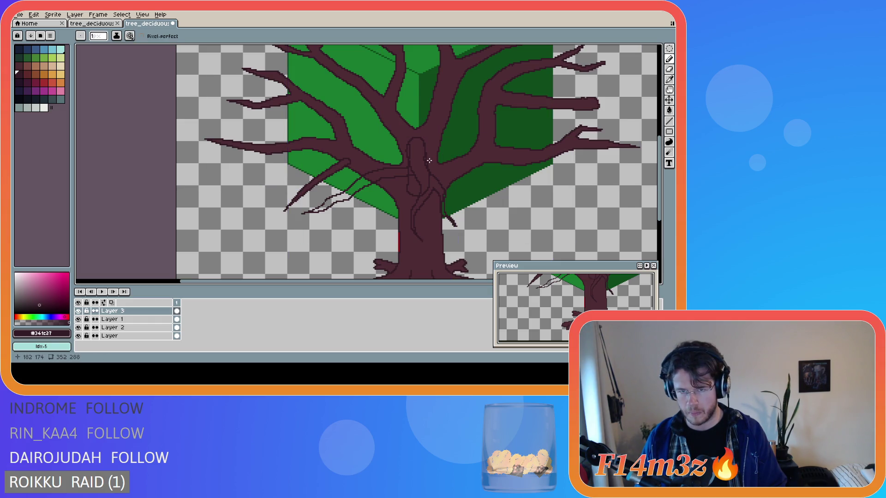
mouse_move(475, 157)
left_mouse_down()
mouse_move(586, 202)
mouse_move(530, 186)
left_mouse_up()
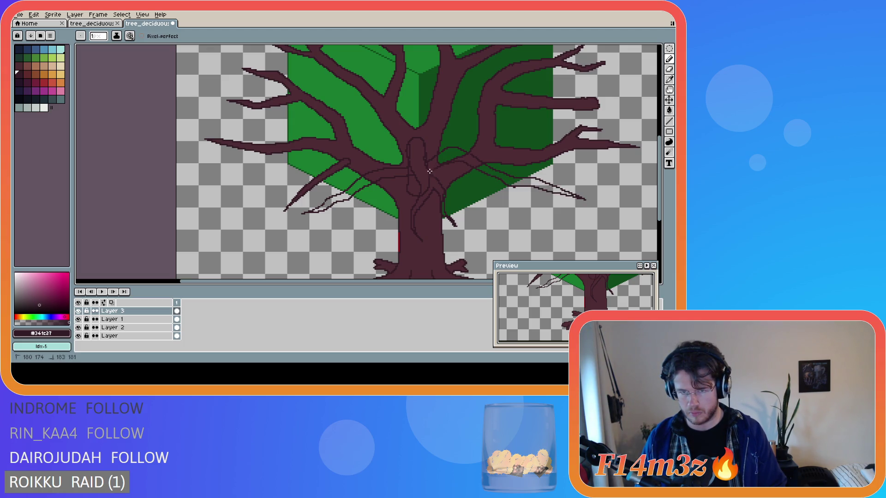
scroll(531, 198, "down", 1)
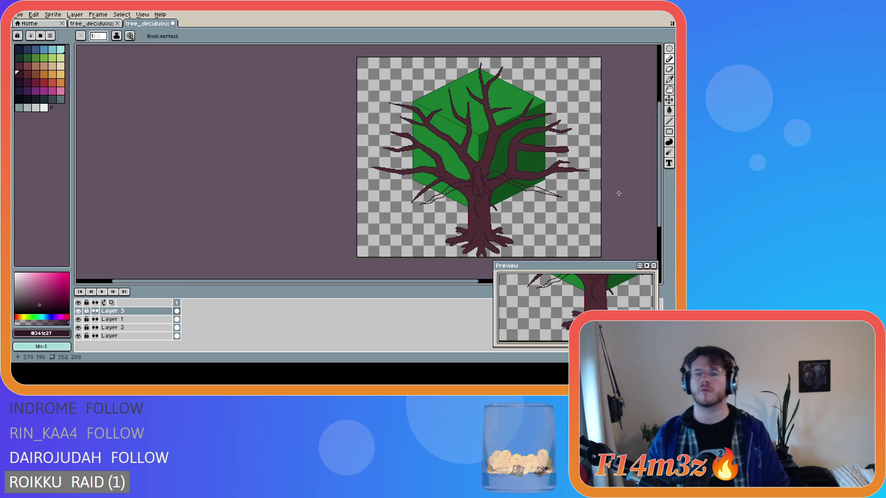
scroll(599, 196, "up", 1)
scroll(426, 163, "down", 1)
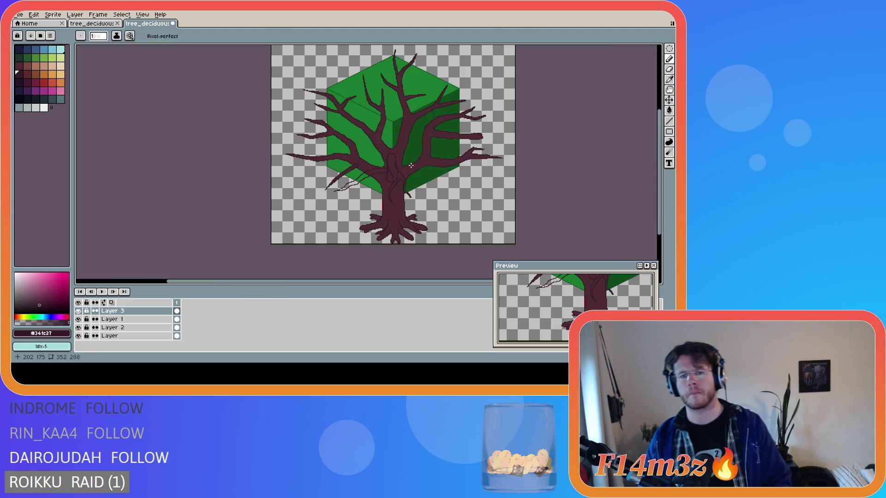
scroll(426, 163, "up", 1)
scroll(451, 165, "down", 1)
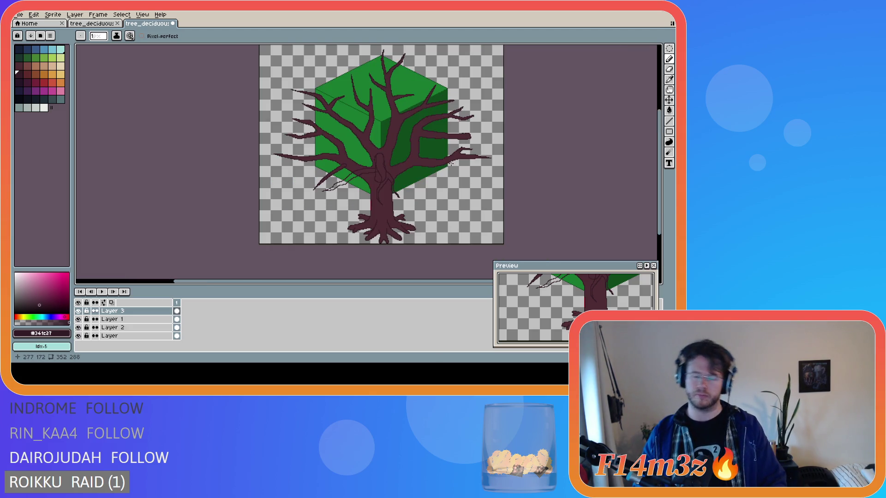
scroll(452, 165, "up", 1)
scroll(371, 163, "down", 1)
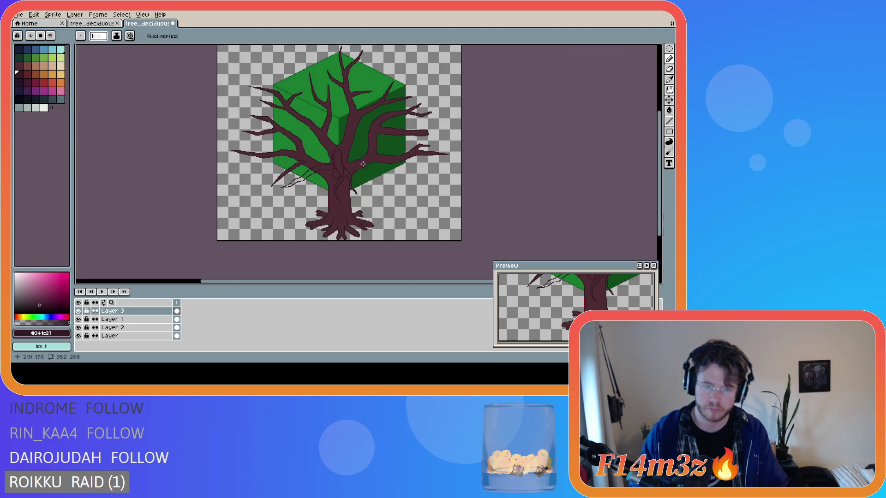
Undo the right-side sketch strands and toggle between Move and Pencil to check the layer.
key("ctrl+z")
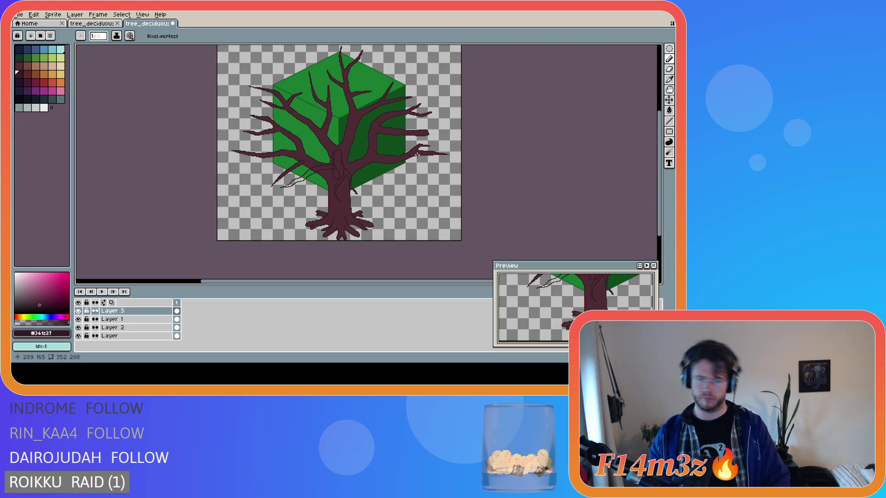
key("v")
scroll(348, 172, "up", 1)
key("b")
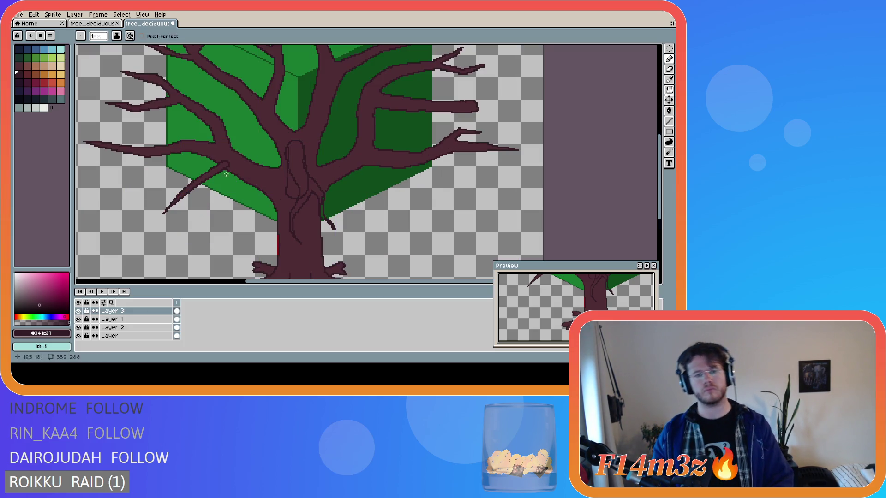
key("v")
key("b")
key("v")
key("b")
Draw short thin twig strands left of the trunk toward the lower-left branch.
left_click_drag(286, 166, 269, 173)
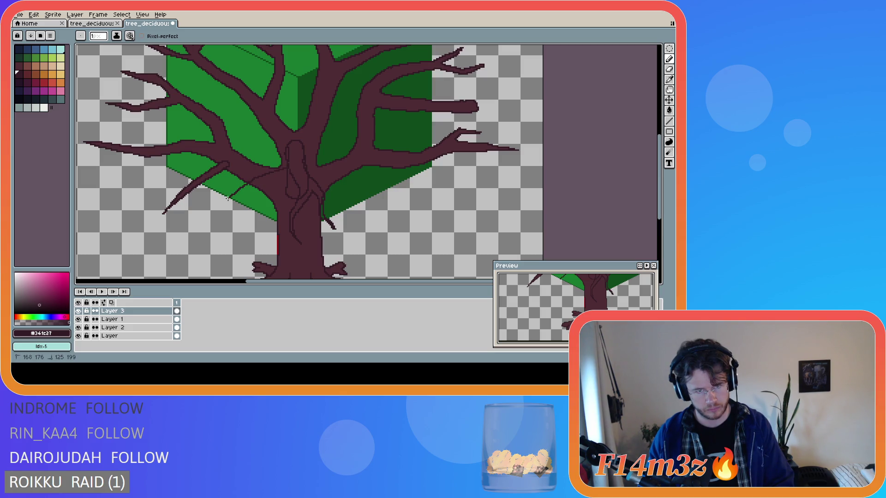
left_click_drag(205, 201, 226, 201)
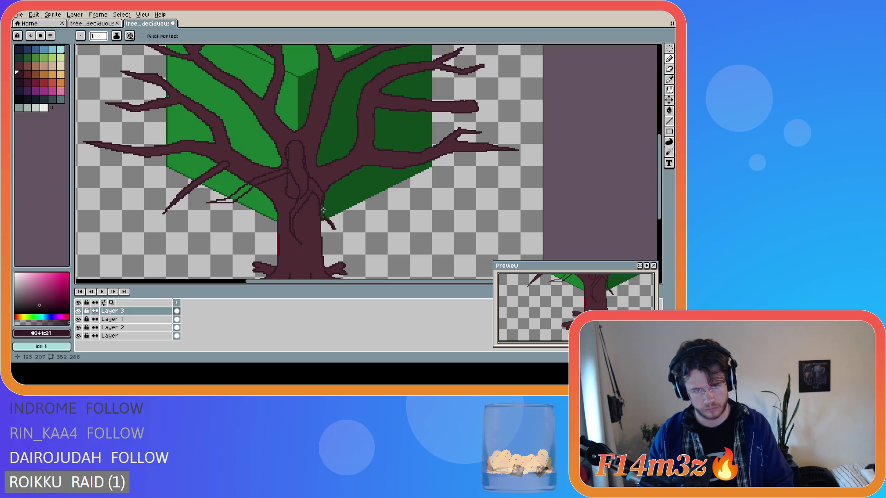
scroll(322, 210, "down", 3)
scroll(333, 199, "up", 3)
key("ctrl")
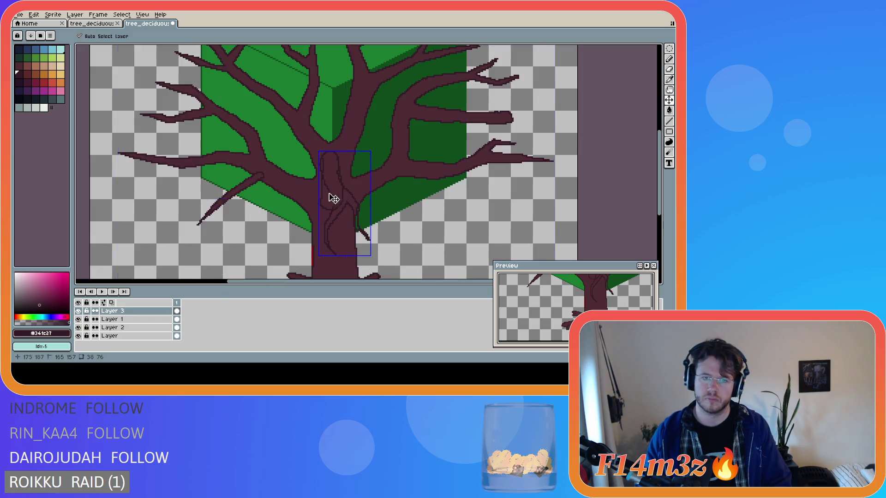
Draw a thin dark twig strand running down-left from the trunk across the cube's lower-left face, redoing until it reads well.
mouse_move(310, 181)
left_mouse_down()
mouse_move(260, 215)
mouse_move(221, 225)
mouse_move(294, 200)
left_mouse_up()
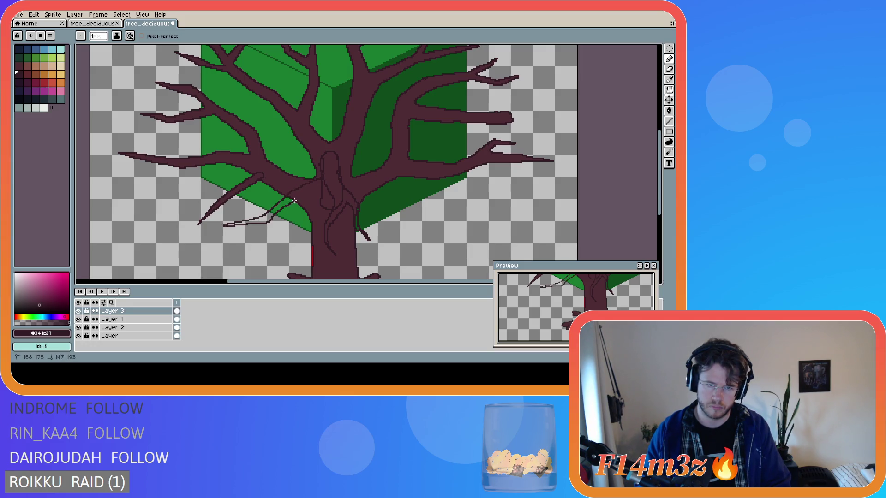
scroll(323, 185, "down", 2)
scroll(319, 188, "up", 2)
key("ctrl+z")
key("ctrl+z")
key("ctrl+z")
key("v")
key("b")
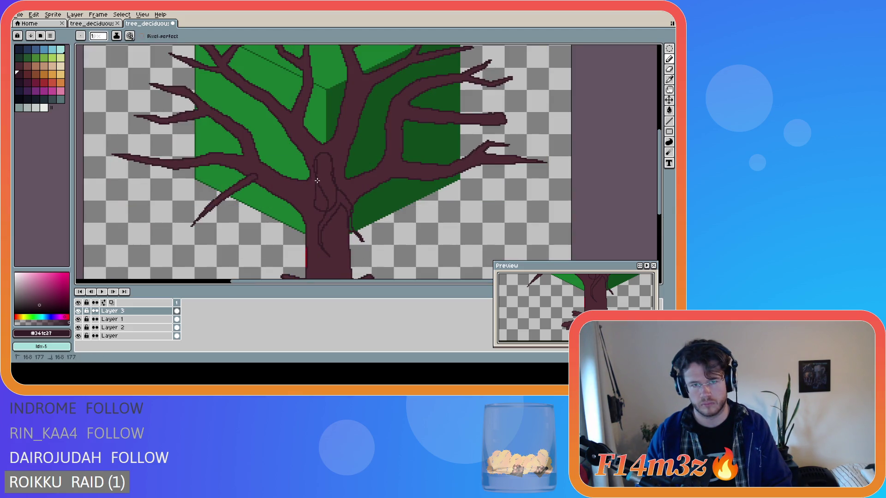
mouse_move(283, 198)
left_mouse_down()
mouse_move(222, 240)
mouse_move(282, 210)
left_mouse_up()
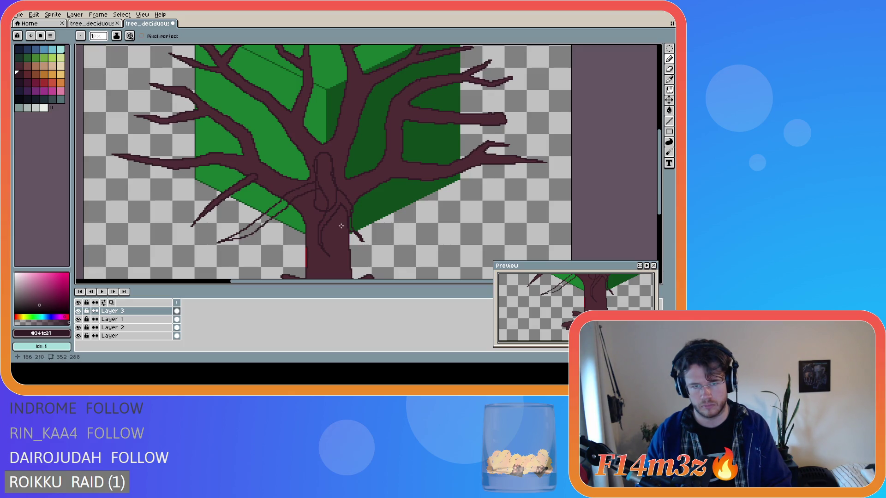
scroll(321, 201, "down", 2)
scroll(331, 220, "up", 2)
key("v")
key("b")
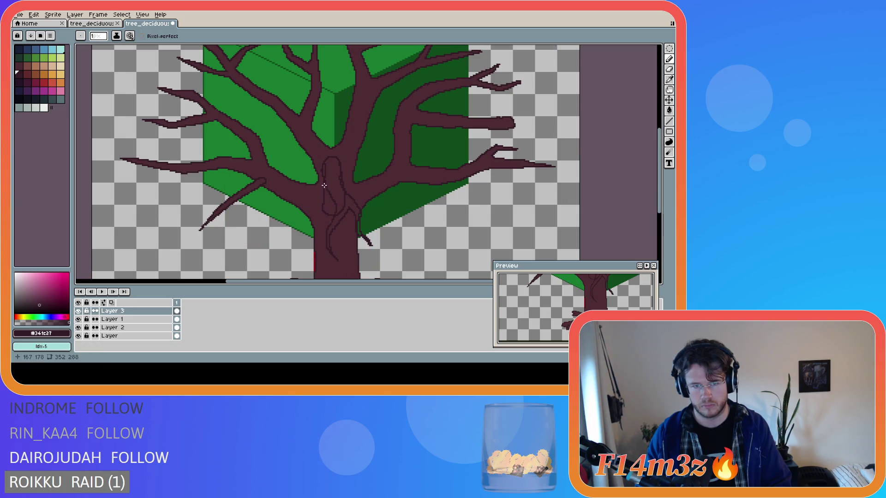
left_click_drag(325, 183, 259, 223)
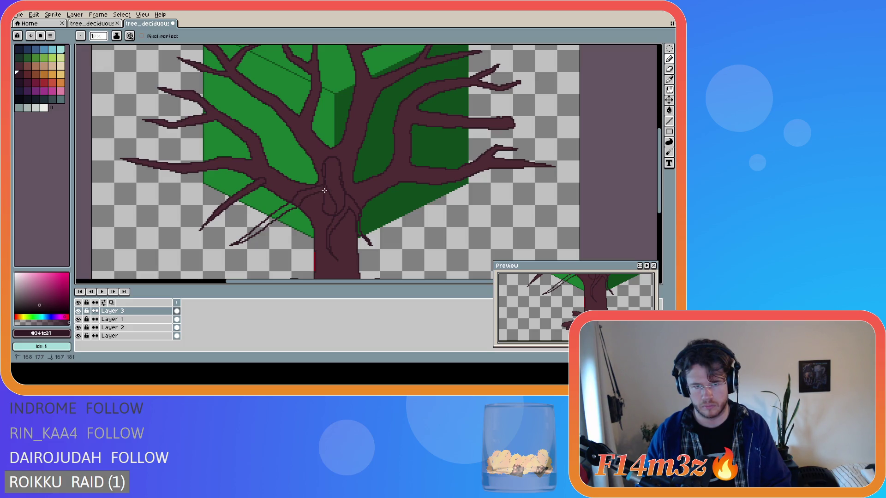
scroll(332, 201, "down", 2)
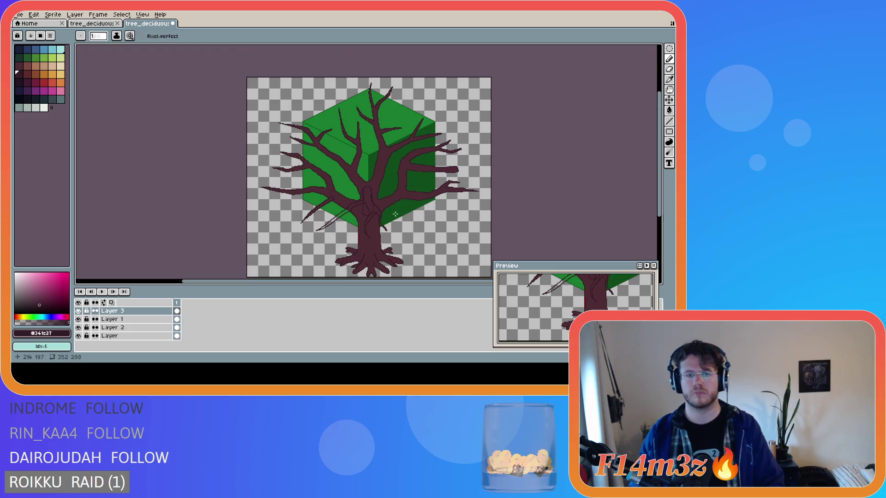
scroll(341, 220, "up", 2)
Clear the earlier strands and trial several thin twig strokes down-left from the trunk, undoing each.
key("v")
key("ctrl+z")
key("b")
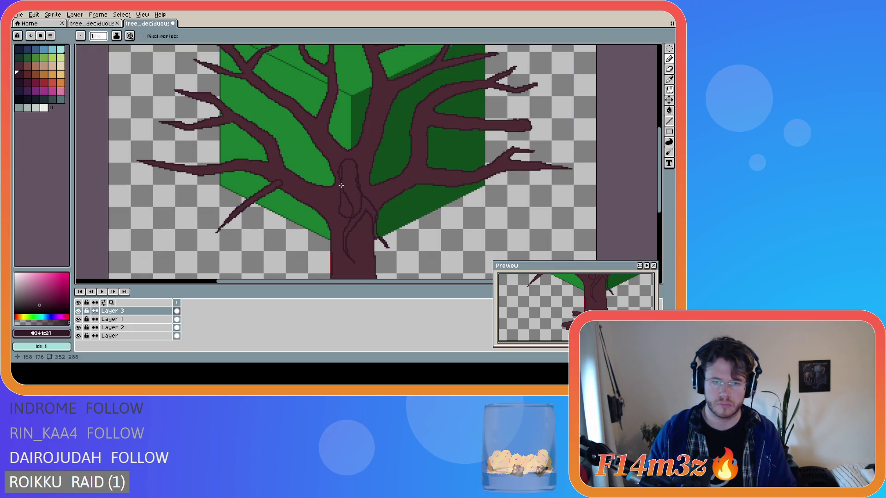
mouse_move(333, 187)
left_mouse_down()
mouse_move(277, 224)
mouse_move(338, 196)
left_mouse_up()
scroll(344, 194, "down", 1)
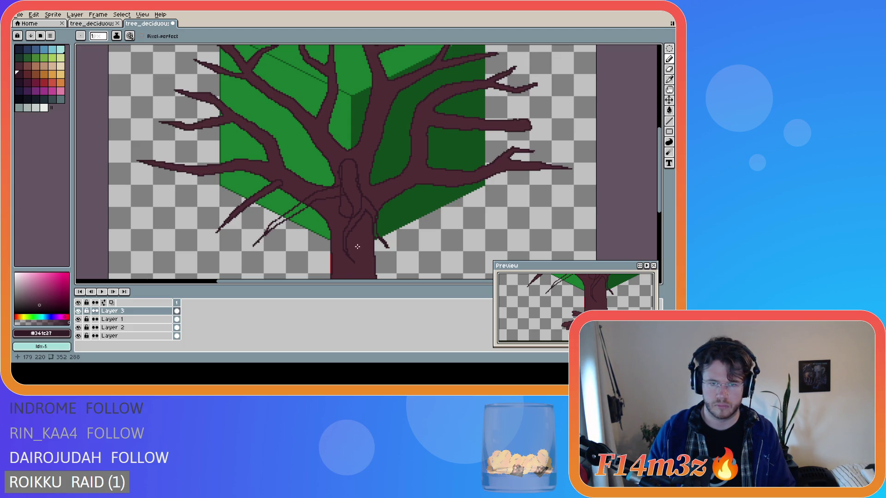
scroll(360, 246, "down", 1)
scroll(361, 246, "up", 1)
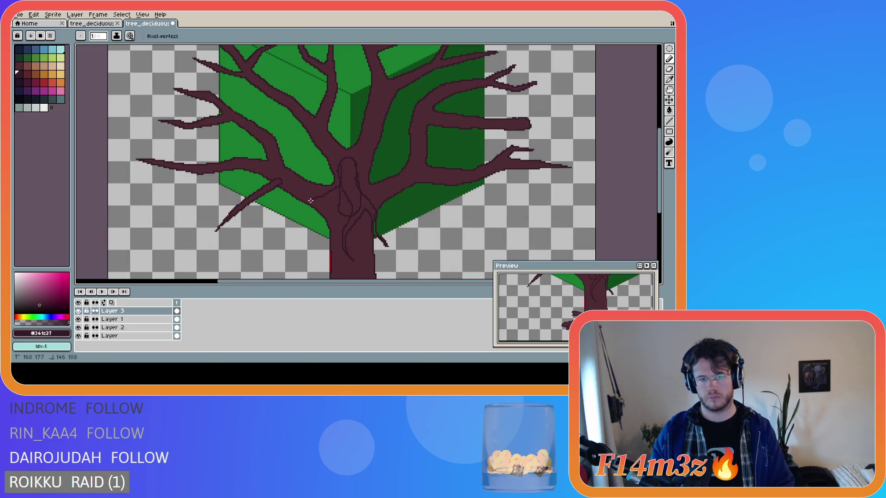
left_click_drag(330, 195, 284, 236)
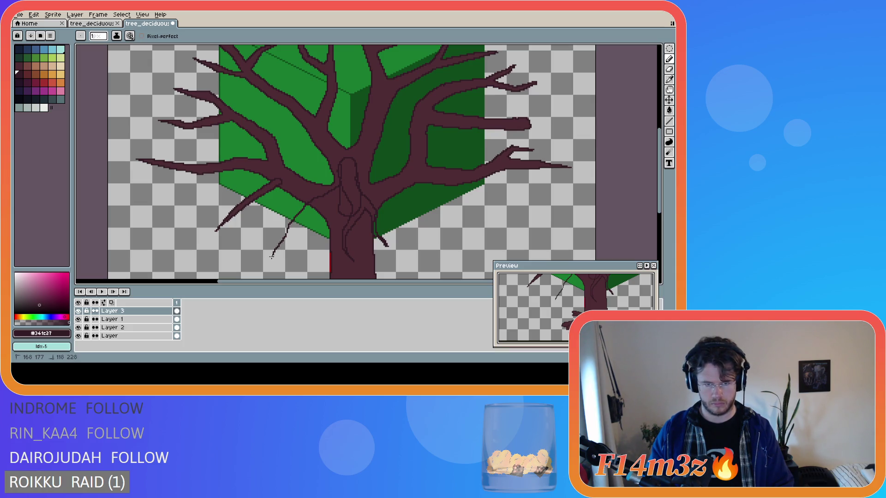
key("ctrl+z")
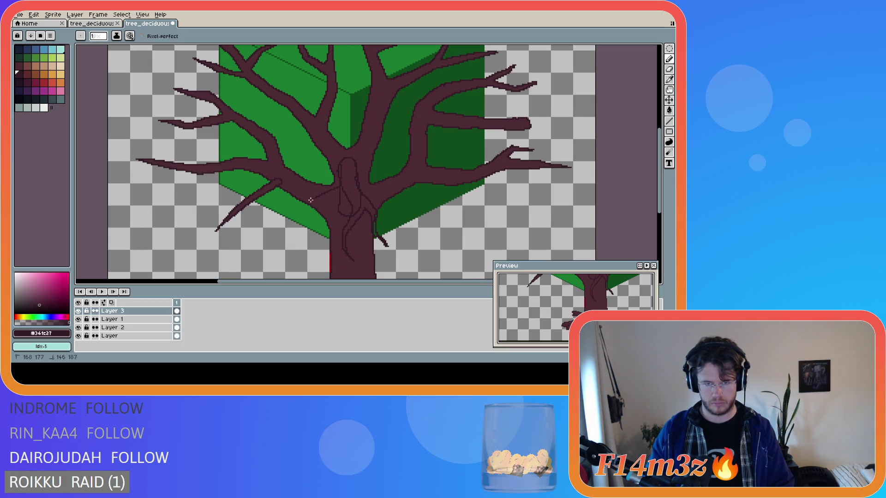
left_click_drag(310, 200, 273, 239)
key("ctrl+z")
left_click_drag(315, 194, 292, 226)
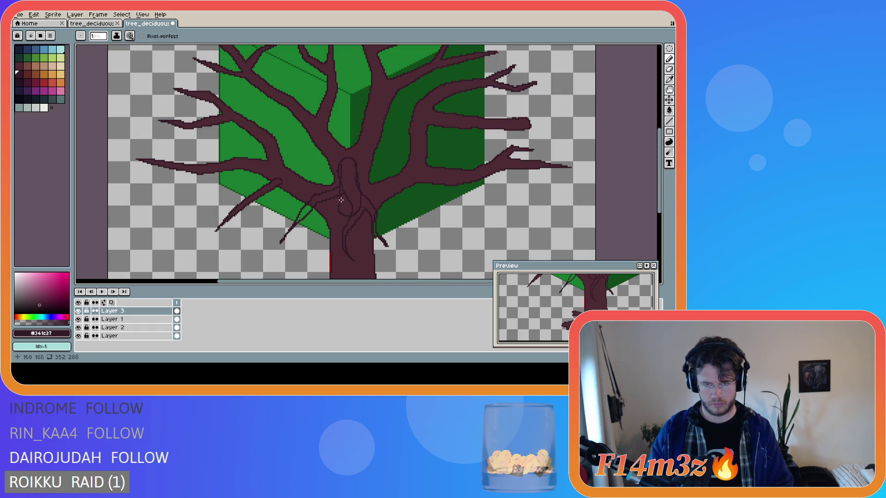
key("ctrl+z")
scroll(312, 234, "down", 2)
scroll(315, 208, "up", 2)
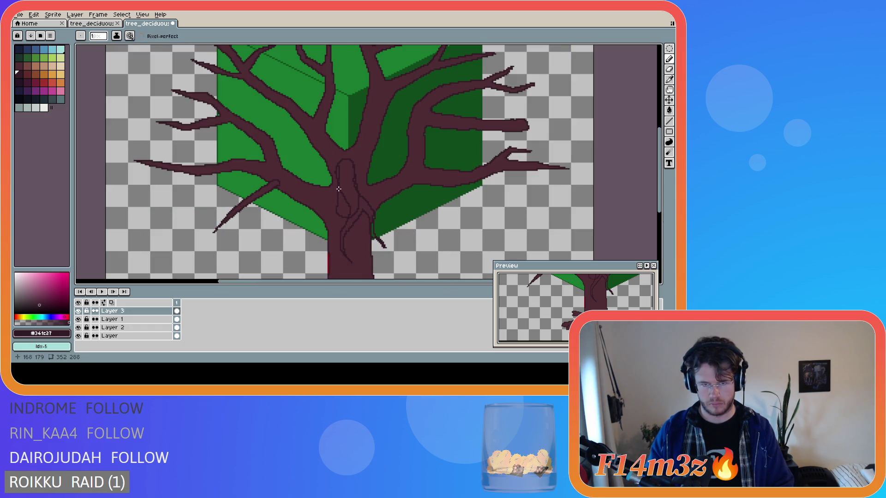
Keep trialling longer and shorter down-left twigs, finishing with a forked strand past the cube's lower edge.
left_click_drag(302, 217, 285, 235)
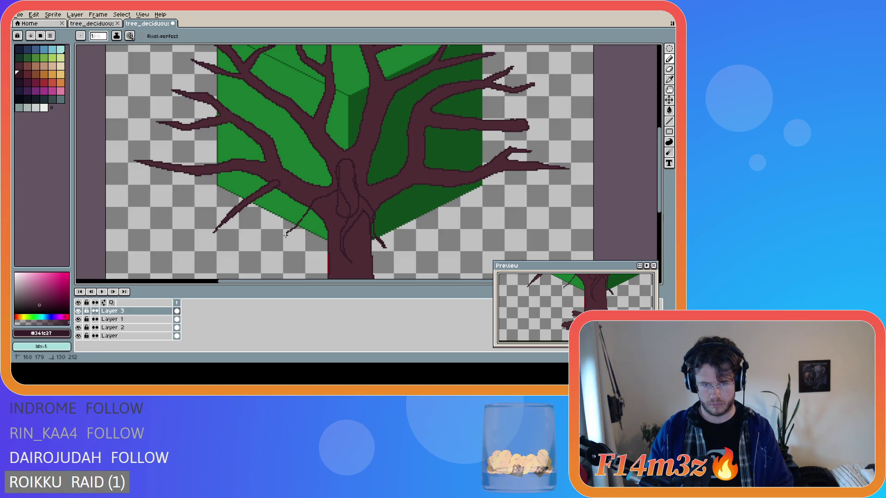
key("ctrl+z")
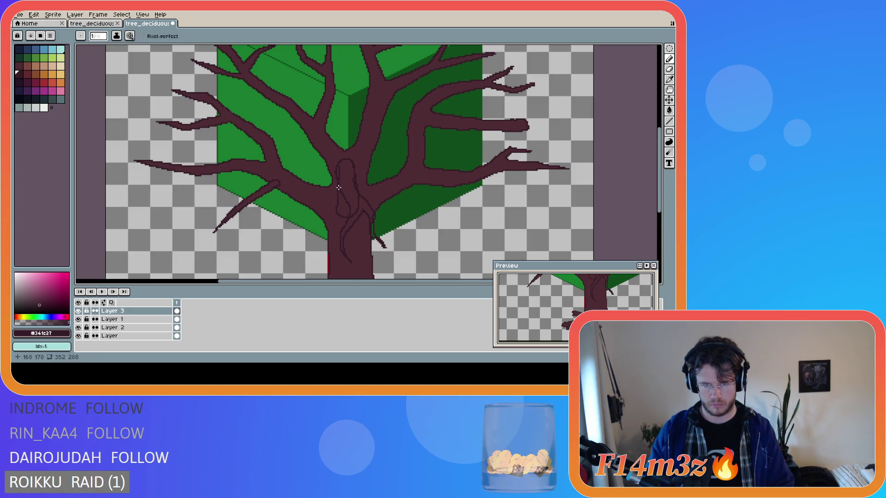
left_click_drag(313, 200, 296, 222)
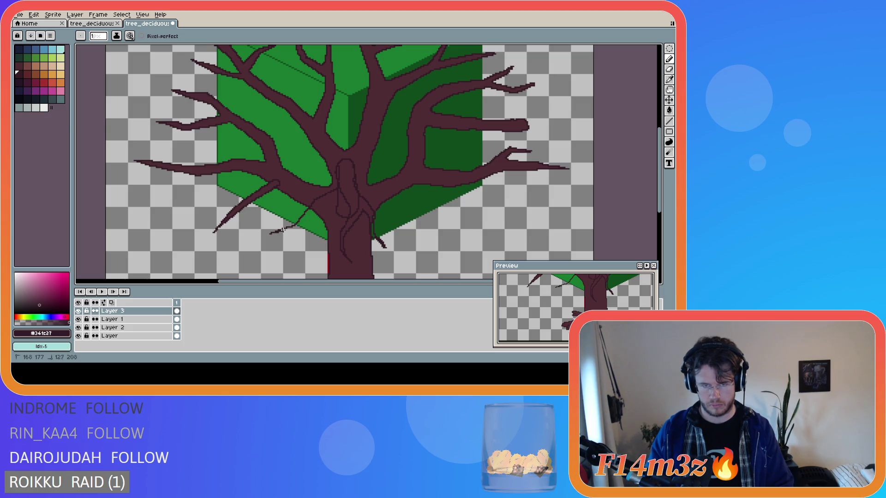
key("ctrl+z")
left_click_drag(313, 195, 295, 231)
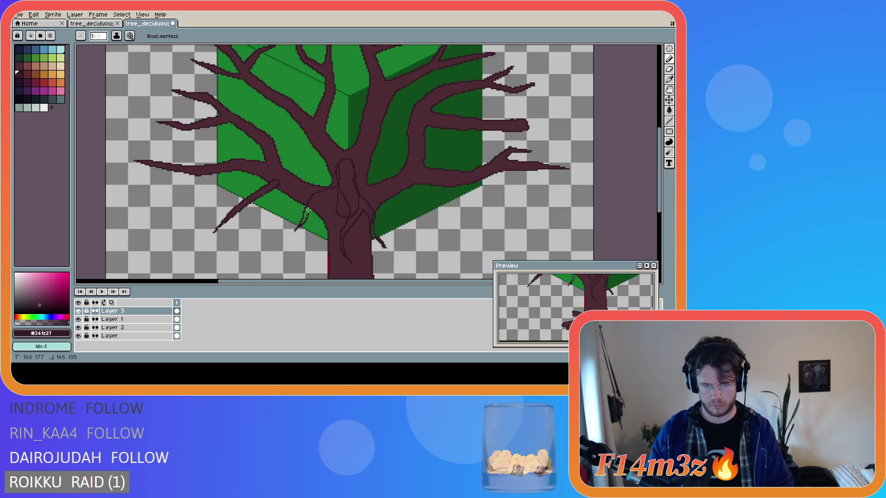
key("ctrl+z")
mouse_move(331, 189)
left_mouse_down()
mouse_move(252, 259)
mouse_move(285, 241)
left_mouse_up()
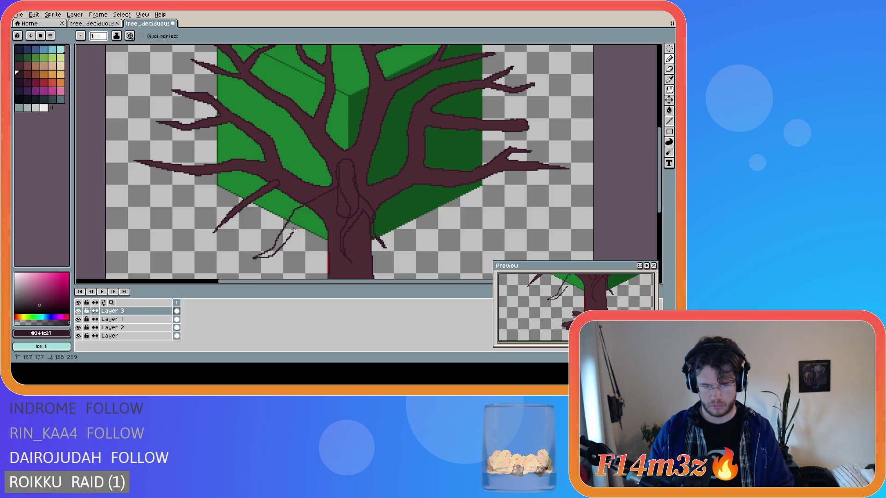
key("ctrl+z")
key("ctrl+z")
mouse_move(323, 192)
left_mouse_down()
mouse_move(288, 237)
mouse_move(306, 232)
mouse_move(325, 200)
left_mouse_up()
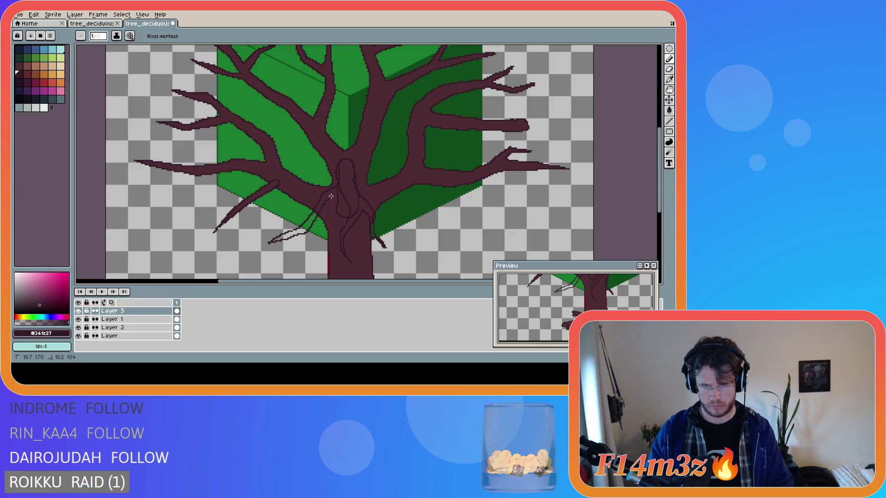
scroll(412, 238, "down", 2)
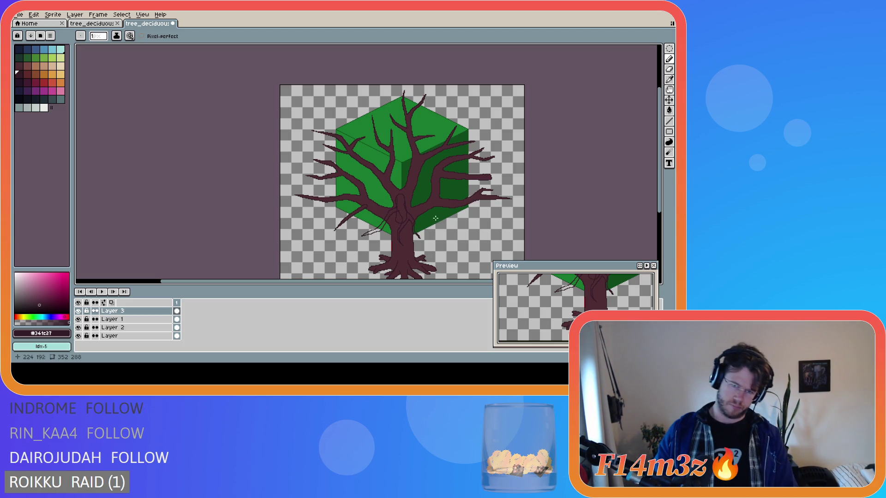
Replace the forked stroke with a single thin twig strand from the trunk down-left, checking it zoomed out.
key("ctrl+z")
scroll(427, 209, "up", 2)
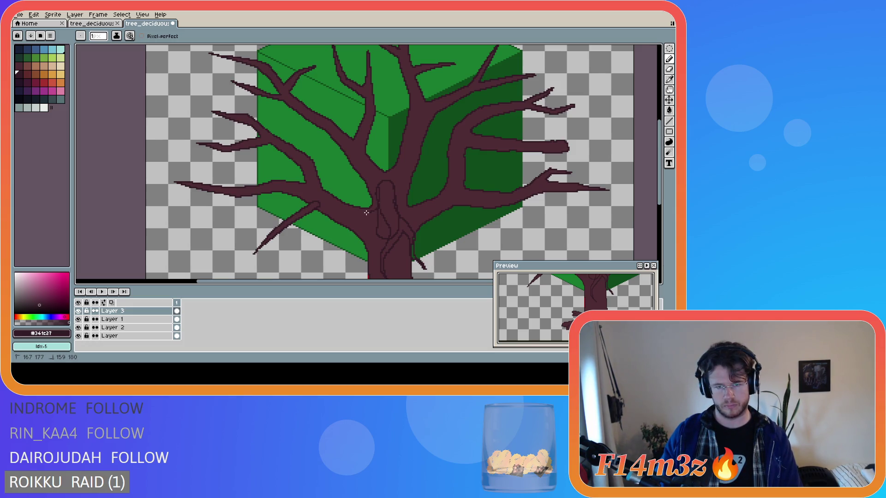
mouse_move(352, 230)
left_mouse_down()
mouse_move(298, 259)
mouse_move(362, 236)
left_mouse_up()
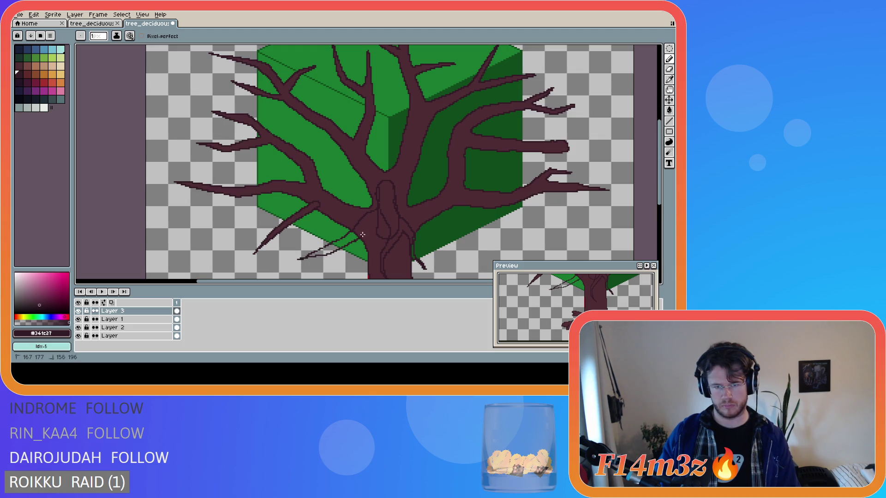
key("minus")
key("minus")
scroll(346, 194, "down", 2)
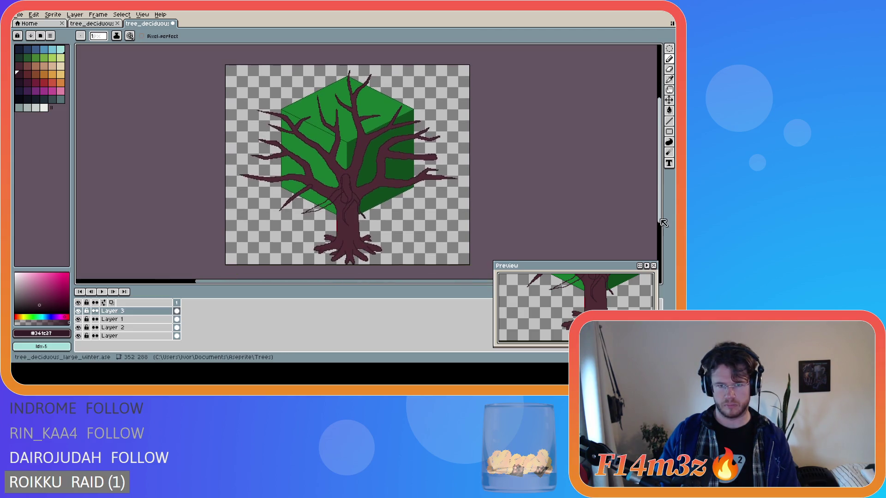
scroll(347, 192, "up", 1)
key("ctrl+z")
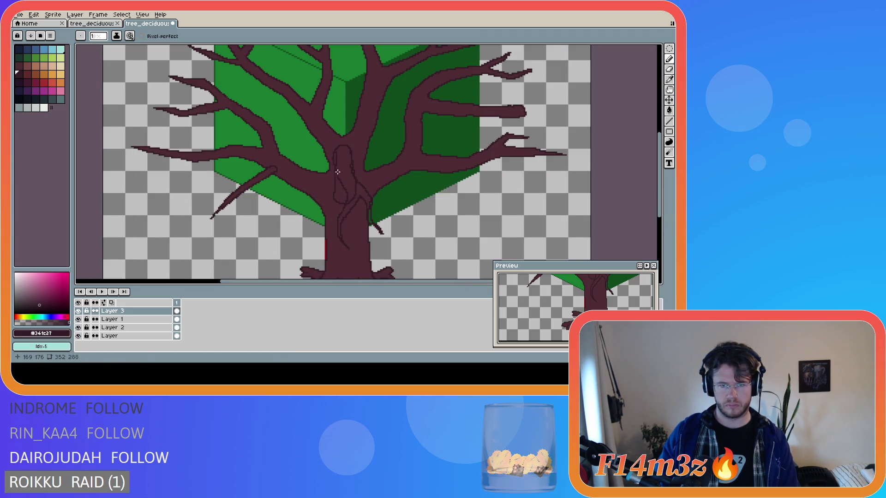
mouse_move(316, 183)
left_mouse_down()
mouse_move(260, 231)
mouse_move(273, 229)
left_mouse_up()
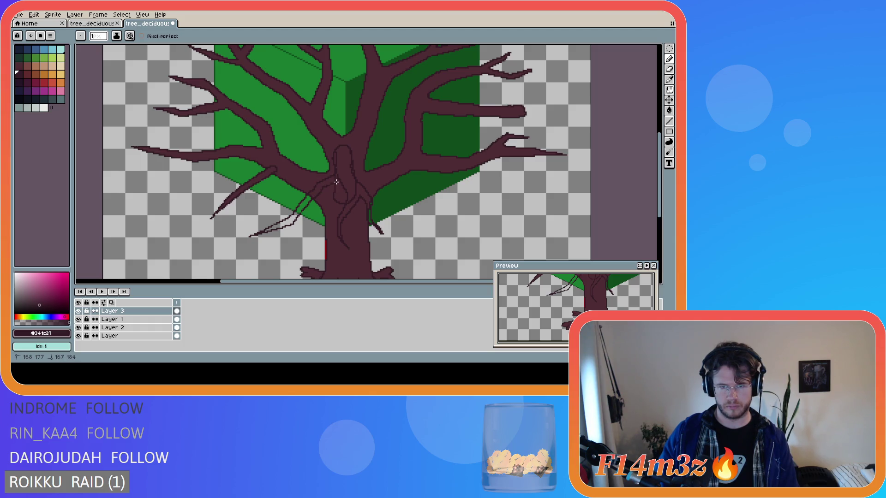
scroll(335, 182, "down", 2)
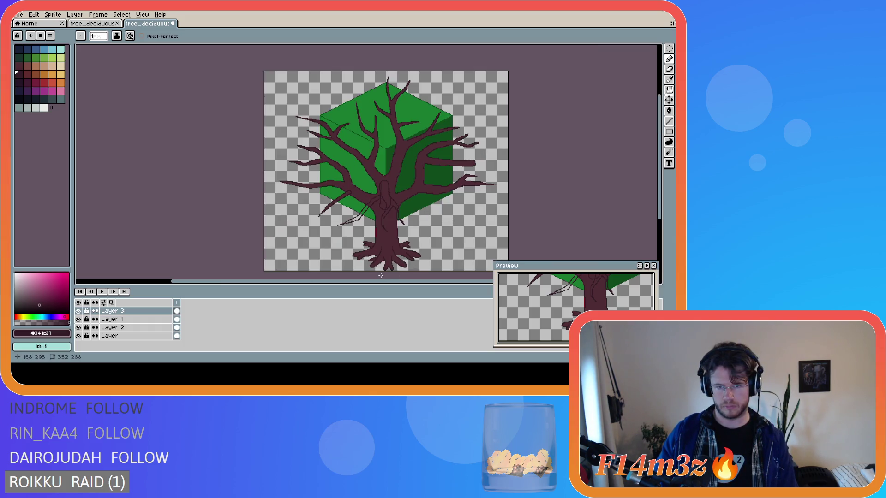
scroll(378, 196, "up", 2)
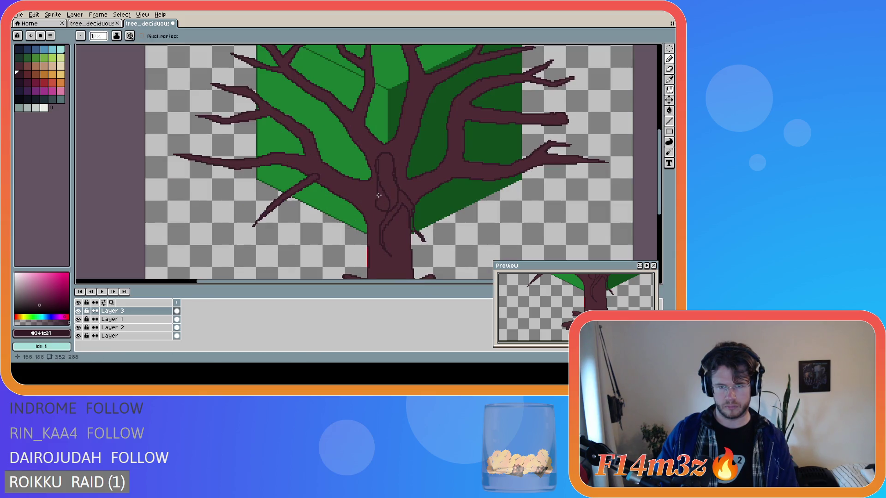
Sketch a twig from the trunk across the canopy, extending it up-right and undoing the strokes that fail.
mouse_move(357, 188)
left_mouse_down()
mouse_move(316, 221)
mouse_move(362, 195)
left_mouse_up()
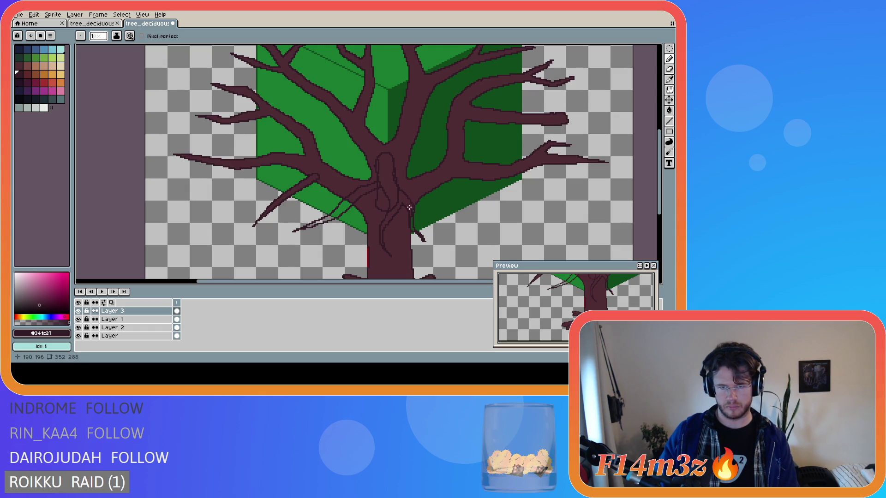
scroll(409, 207, "down", 2)
scroll(380, 179, "up", 2)
key("ctrl+z")
key("ctrl+z")
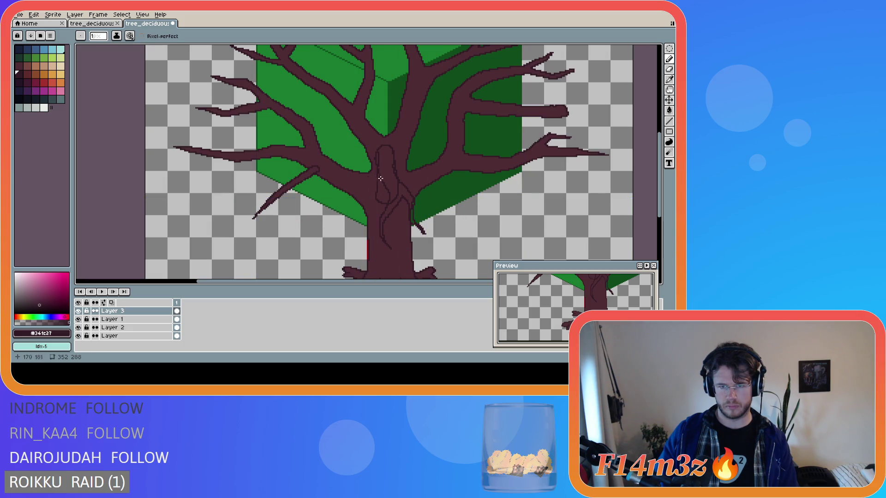
key("ctrl+z")
key("ctrl+y")
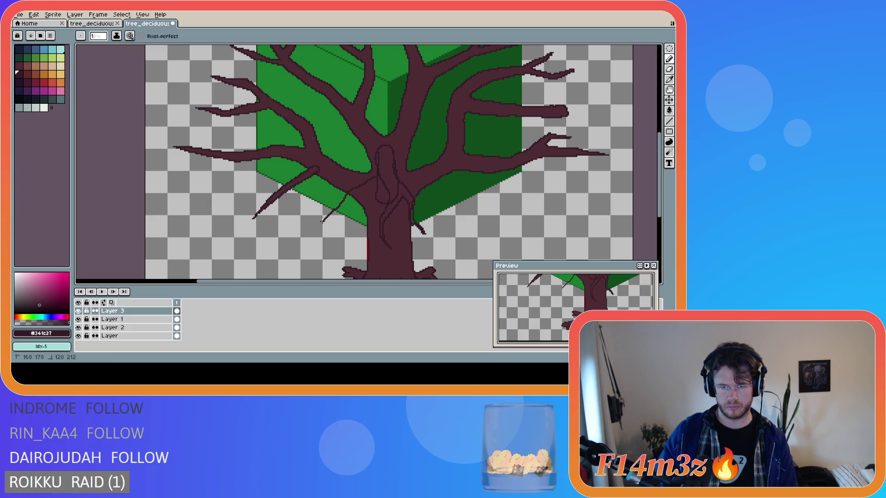
left_click_drag(344, 207, 373, 187)
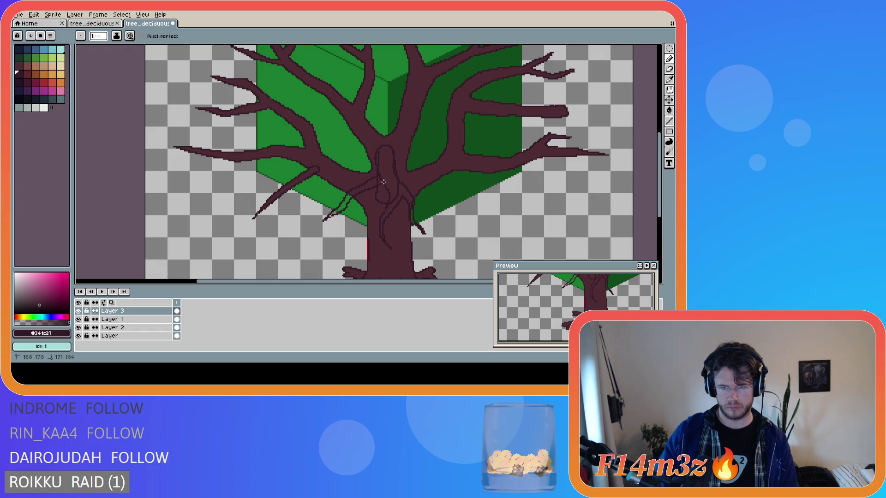
scroll(383, 181, "down", 2)
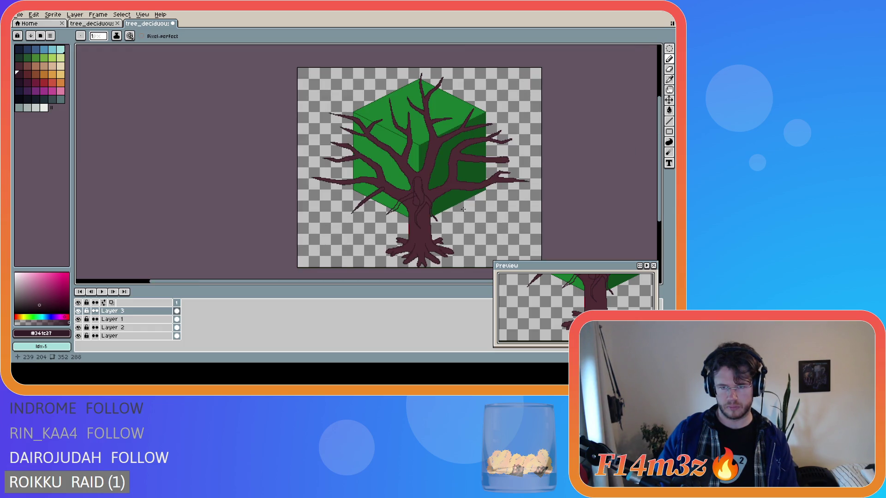
scroll(457, 209, "up", 2)
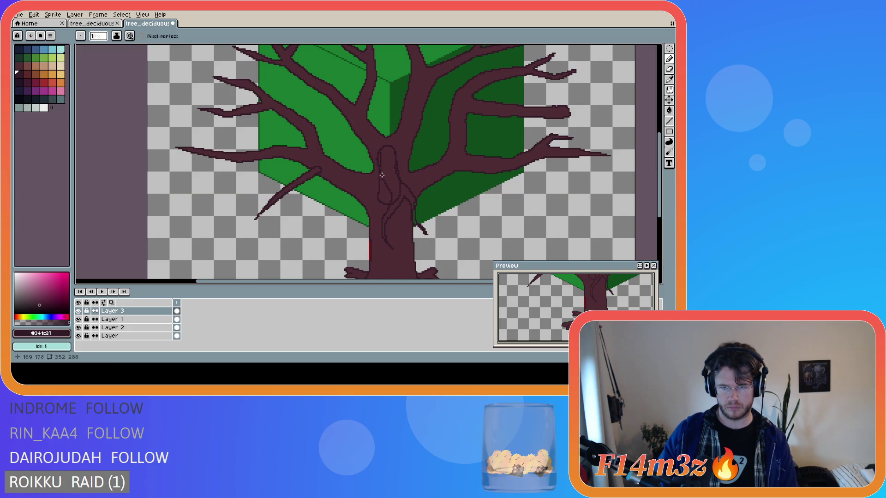
mouse_move(370, 177)
left_mouse_down()
mouse_move(299, 224)
mouse_move(340, 202)
left_mouse_up()
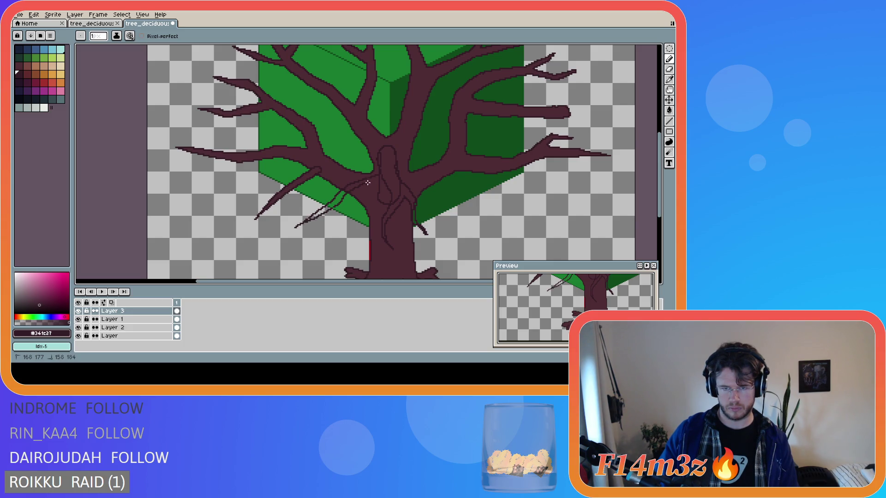
key("ctrl+z")
key("ctrl+z")
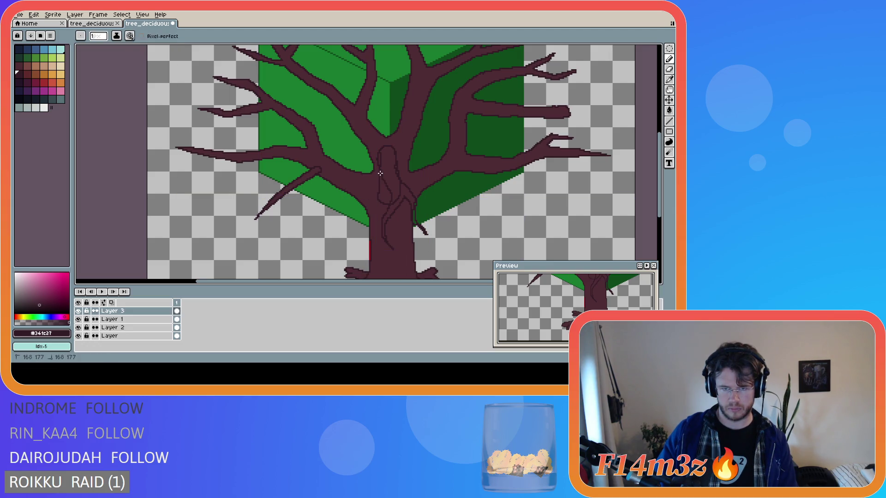
Settle thin twig strands curving down-left from the trunk just beneath the lower-left branch.
left_click_drag(349, 192, 425, 252)
left_click(380, 173)
left_click_drag(377, 174, 310, 204)
key("ctrl+z")
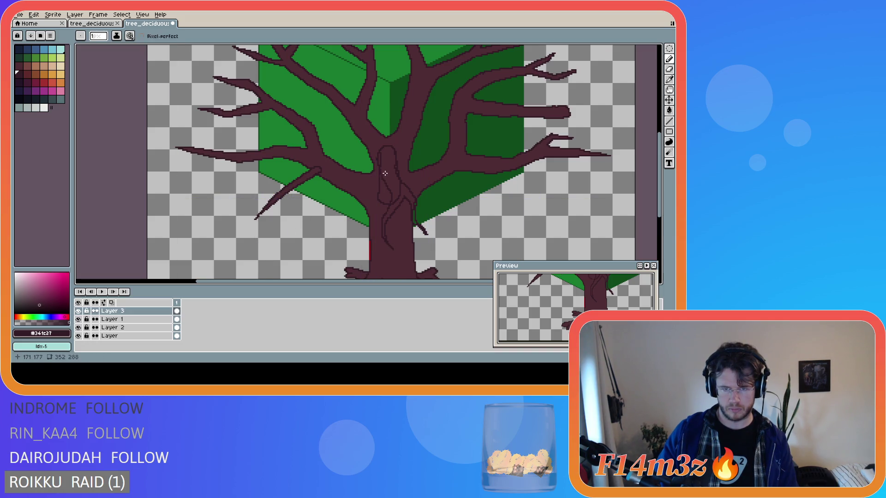
left_click_drag(380, 173, 325, 210)
key("ctrl+z")
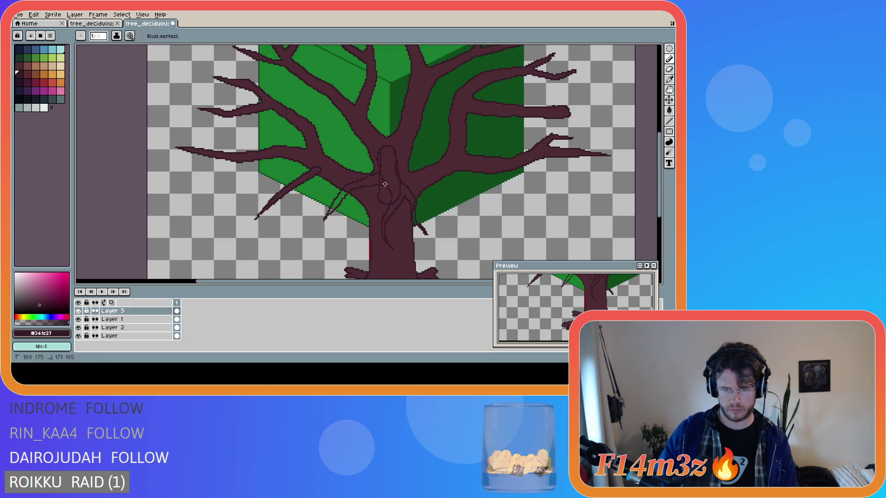
scroll(420, 209, "down", 2)
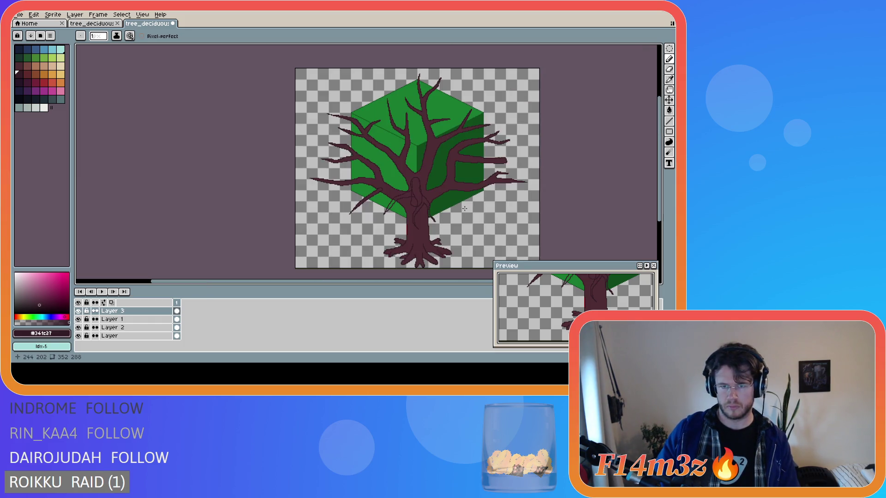
scroll(451, 208, "up", 1)
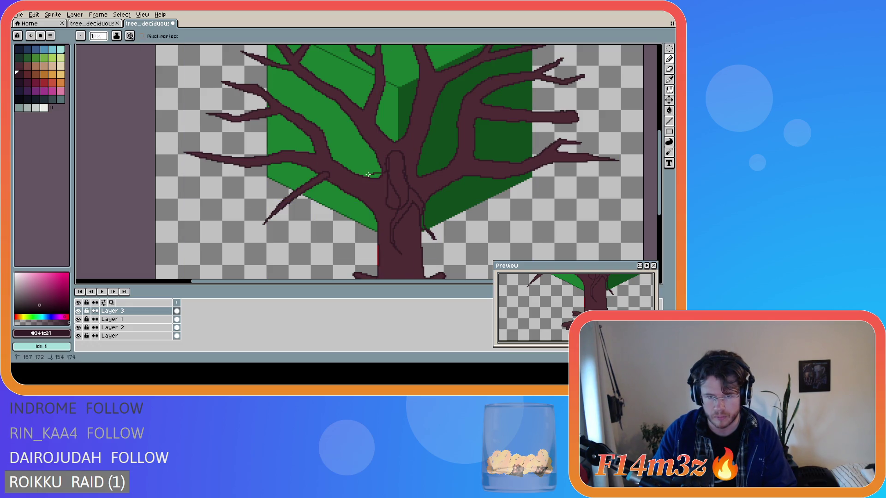
mouse_move(329, 196)
left_mouse_down()
mouse_move(296, 221)
mouse_move(340, 197)
left_mouse_up()
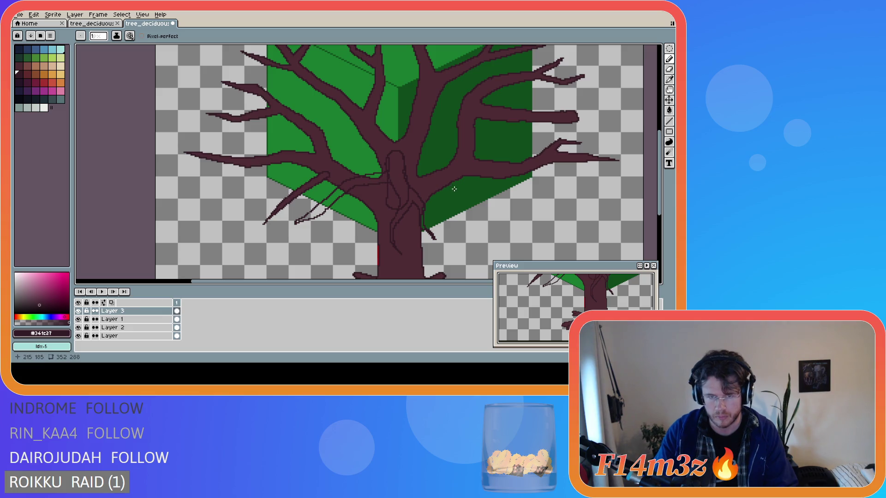
scroll(390, 182, "down", 2)
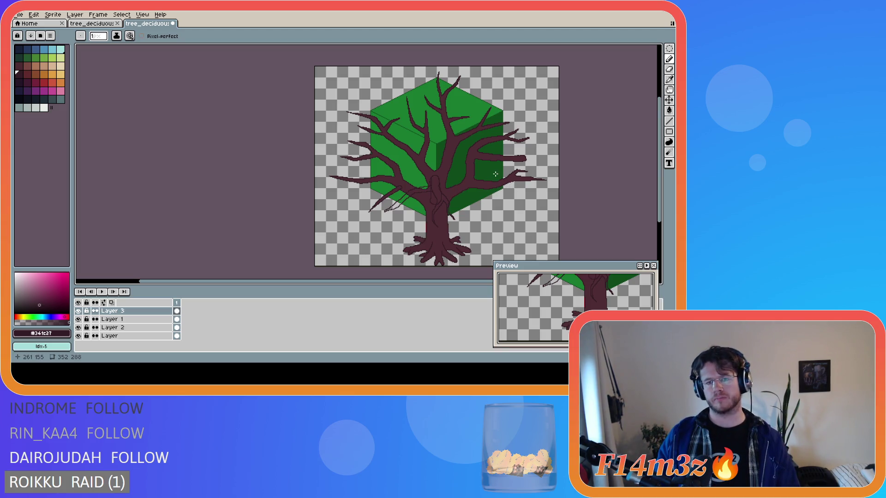
scroll(453, 185, "up", 2)
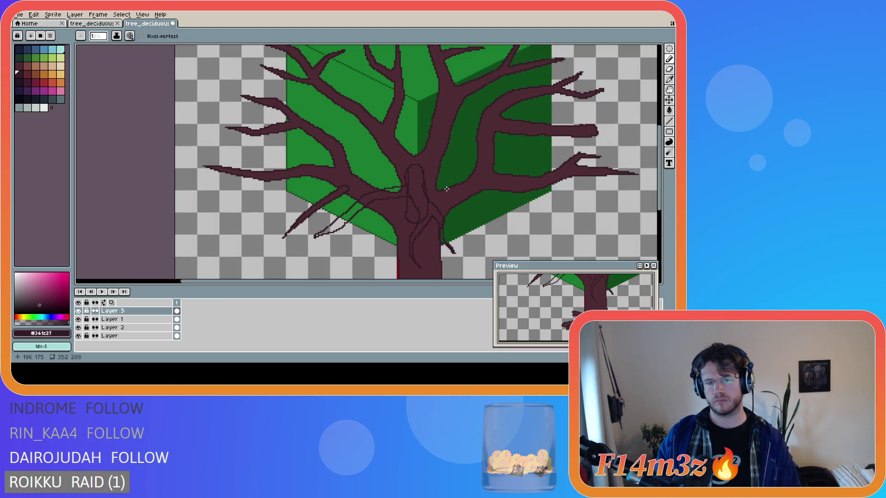
scroll(432, 198, "down", 2)
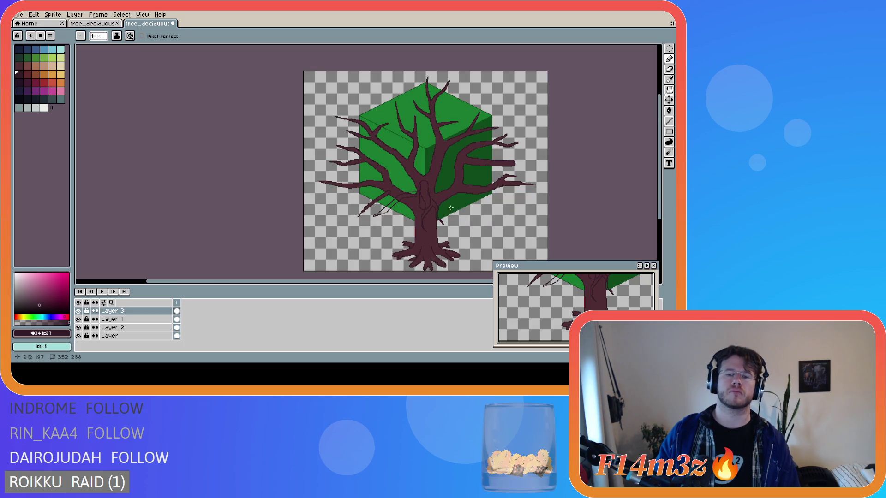
scroll(443, 201, "up", 2)
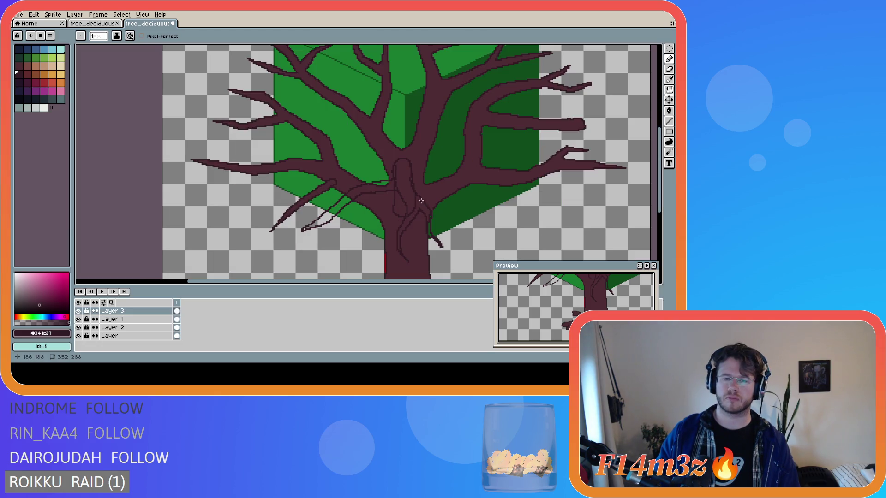
scroll(449, 207, "down", 2)
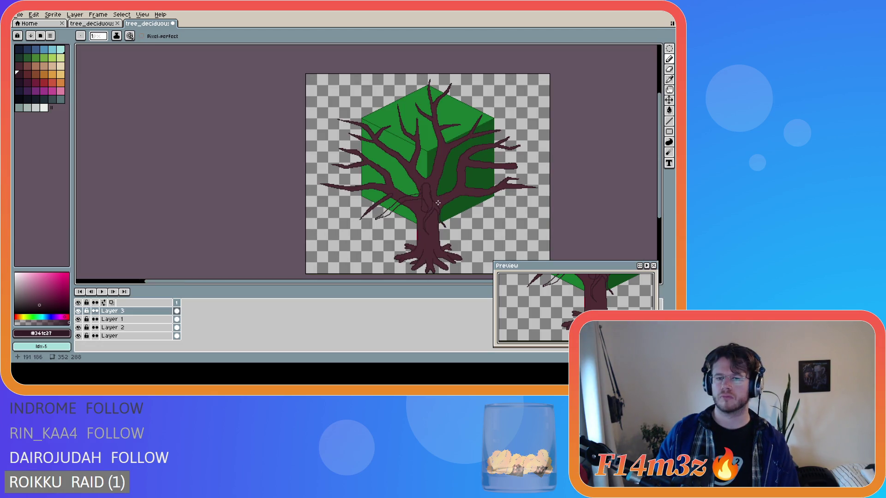
scroll(437, 202, "up", 2)
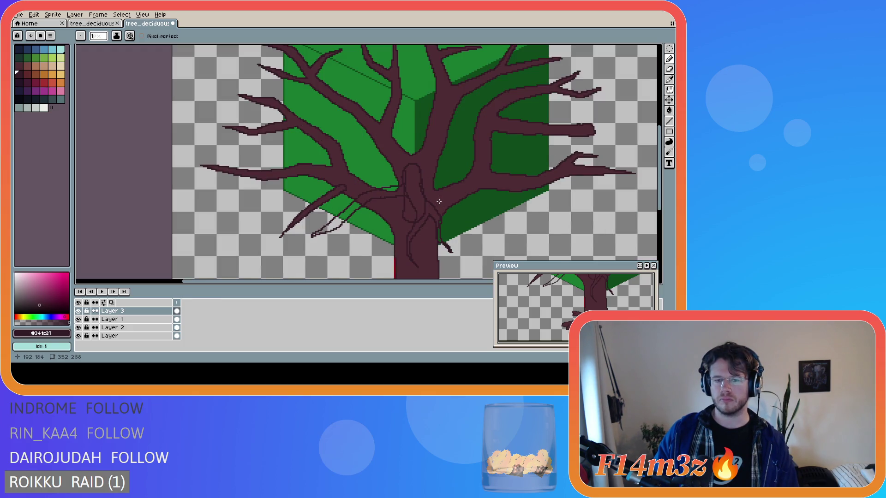
scroll(438, 201, "down", 2)
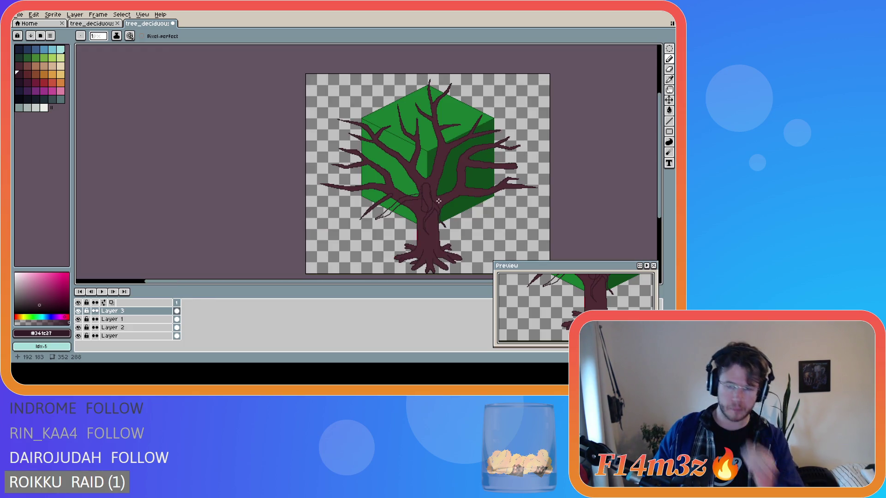
scroll(438, 202, "up", 2)
mouse_move(401, 193)
left_mouse_down()
mouse_move(507, 217)
mouse_move(417, 184)
left_mouse_up()
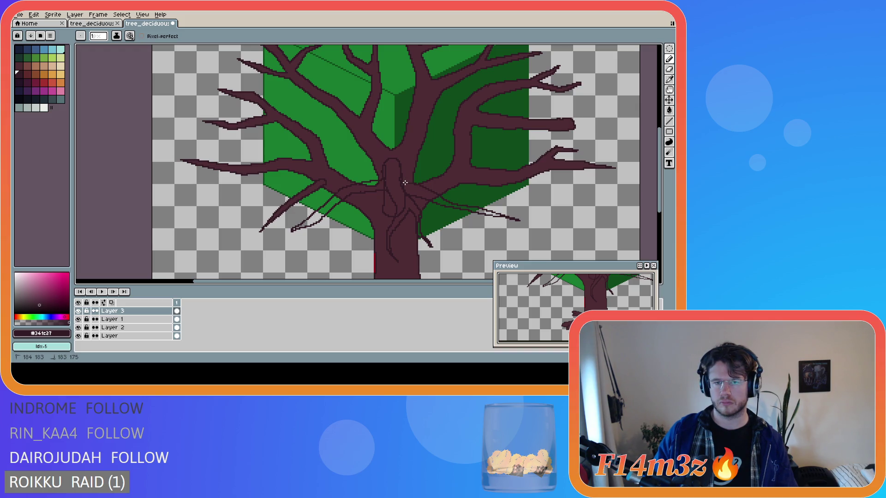
scroll(407, 185, "down", 2)
scroll(411, 190, "up", 2)
key("ctrl+z")
key("ctrl+z")
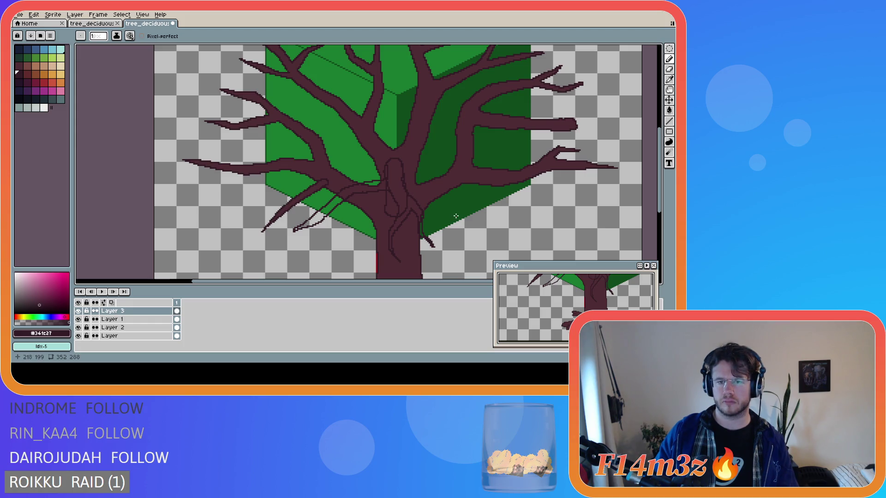
left_click_drag(409, 194, 532, 215)
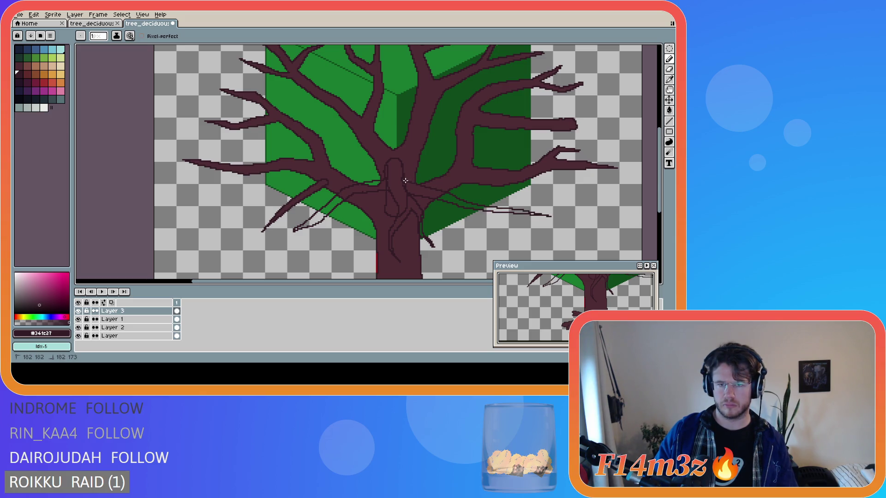
scroll(405, 181, "down", 2)
scroll(547, 222, "up", 2)
key("ctrl")
key("ctrl+z")
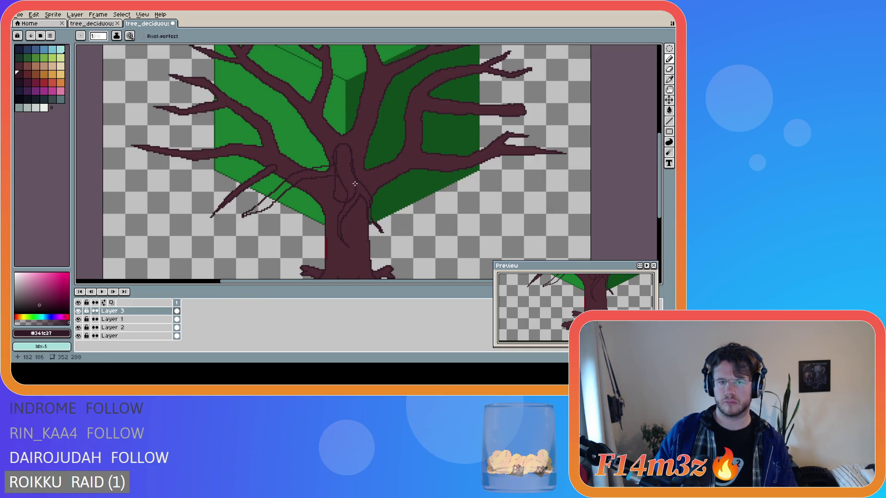
mouse_move(355, 183)
left_mouse_down()
mouse_move(475, 208)
mouse_move(398, 181)
left_mouse_up()
key("ctrl+z")
key("ctrl+z")
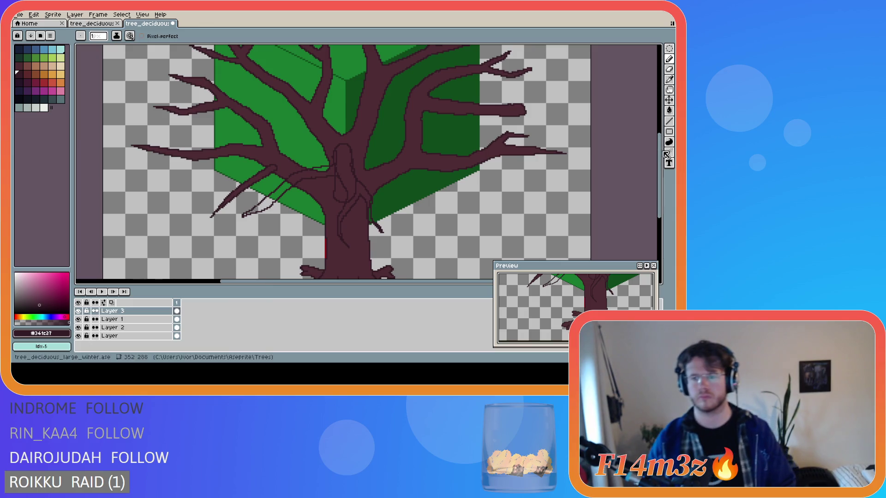
Add a short bark line on the trunk's right edge and two thin twig strands running rightward over the cube's right face.
left_click_drag(371, 200, 371, 221)
scroll(378, 200, "down", 1)
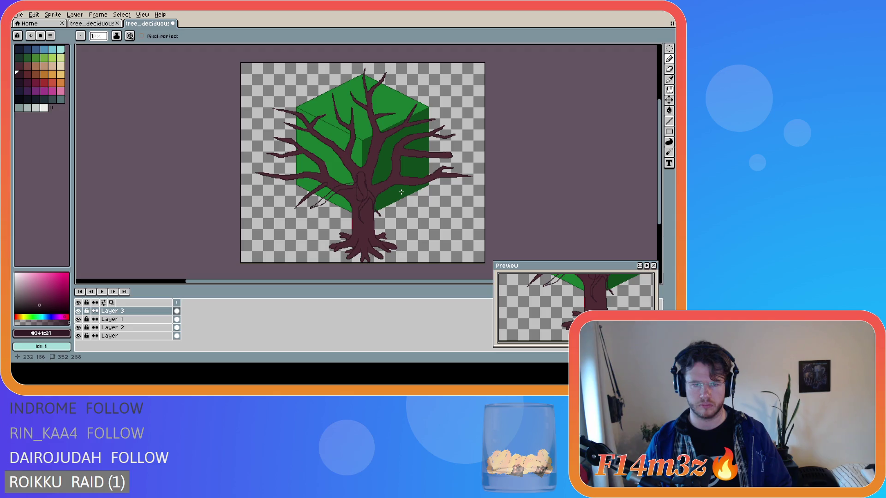
scroll(401, 192, "up", 1)
scroll(401, 192, "down", 1)
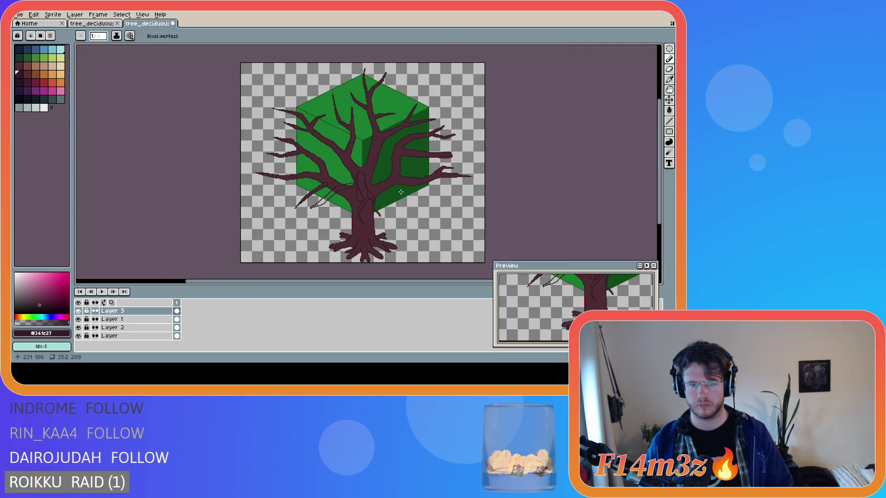
scroll(401, 191, "up", 1)
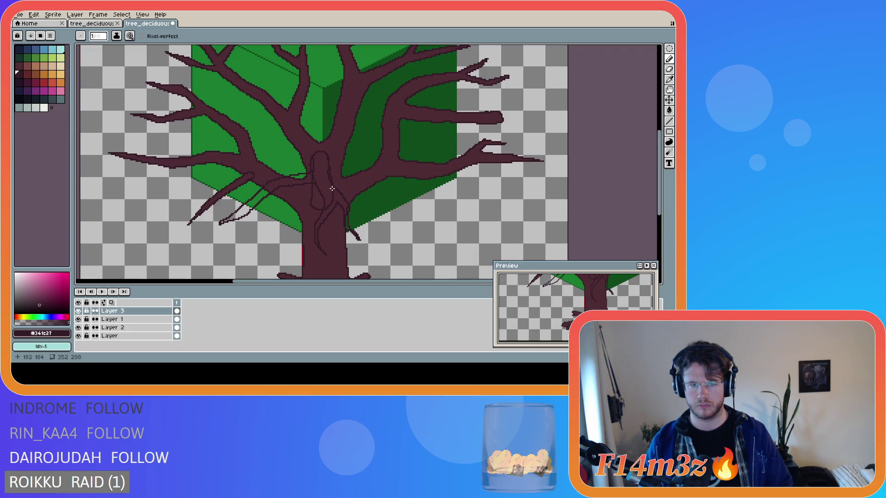
left_click_drag(332, 188, 421, 188)
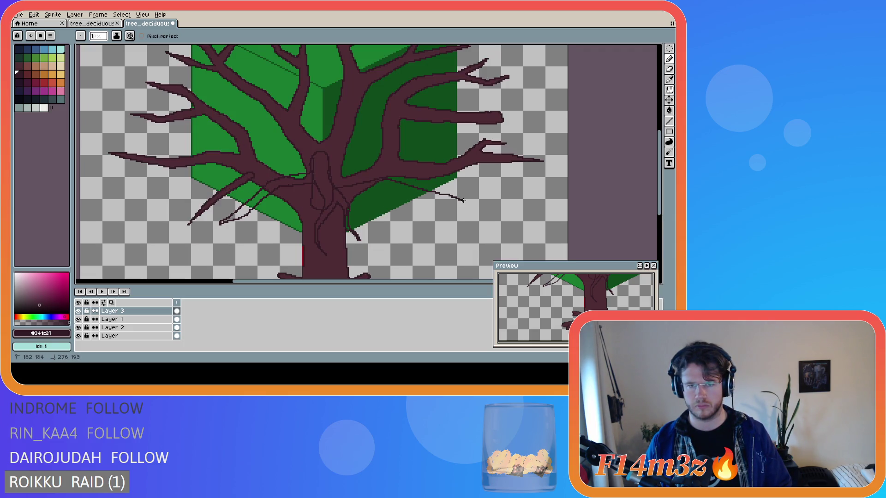
left_click_drag(474, 205, 357, 174)
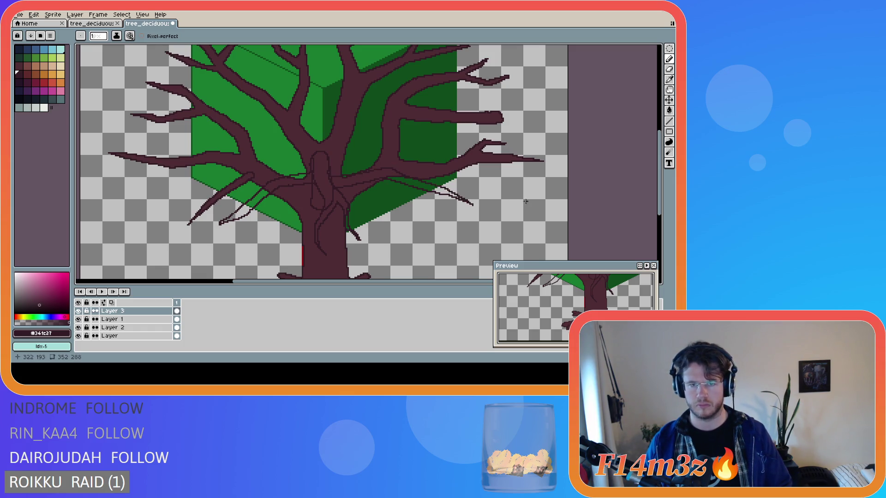
scroll(532, 200, "down", 1)
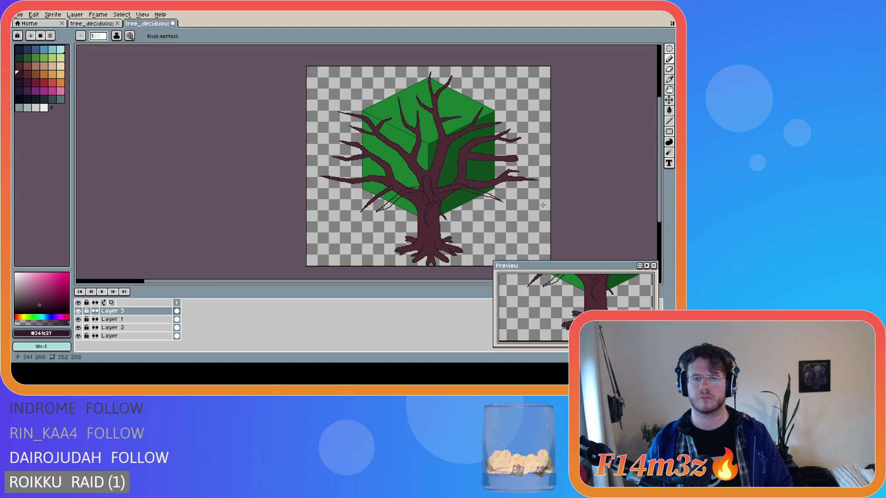
scroll(543, 205, "up", 1)
scroll(500, 204, "down", 1)
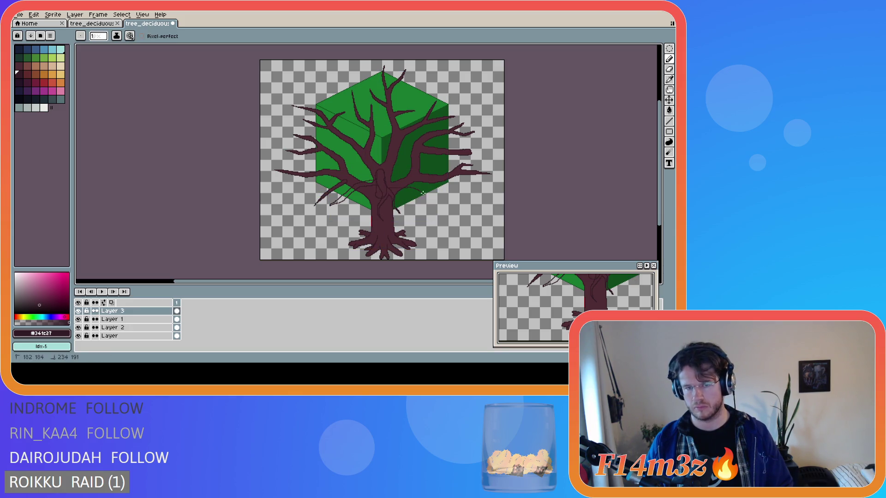
scroll(427, 202, "up", 1)
scroll(396, 193, "down", 1)
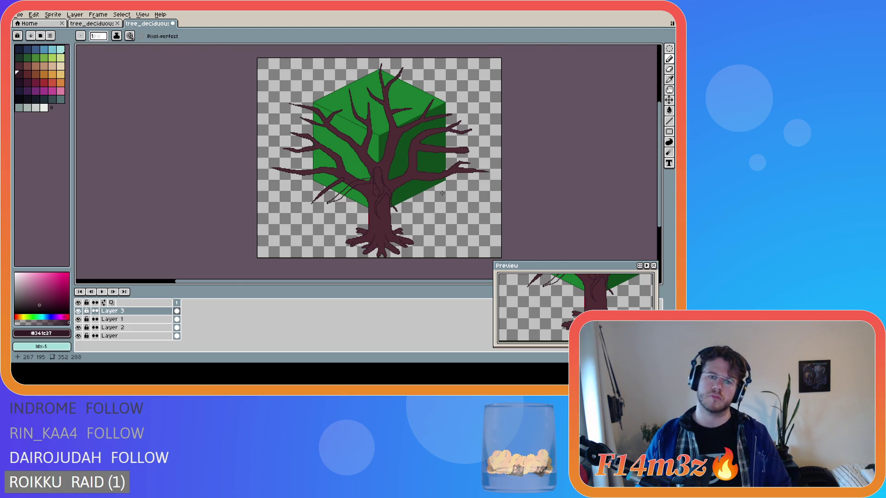
scroll(450, 197, "up", 1)
scroll(401, 185, "down", 1)
scroll(401, 184, "up", 1)
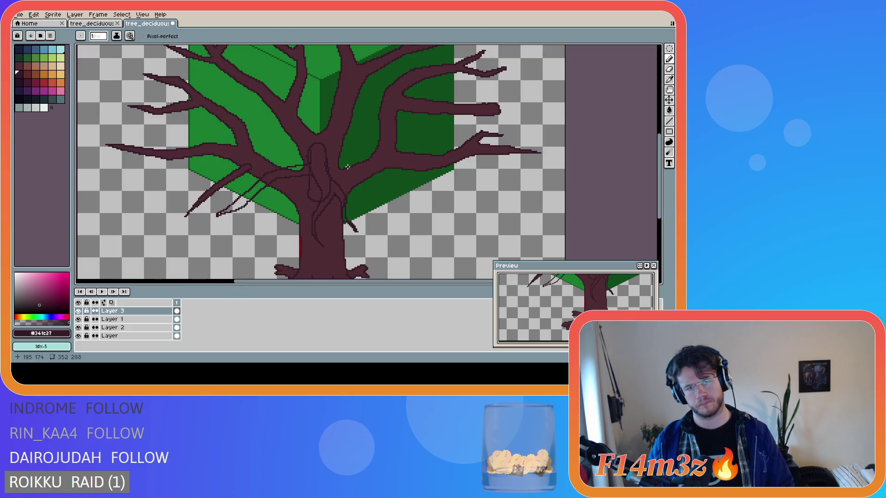
Trial thin twig strands rightward from the trunk across the cube, undoing the stray ones and looping one back.
mouse_move(408, 144)
left_mouse_down()
mouse_move(475, 179)
mouse_move(425, 166)
left_mouse_up()
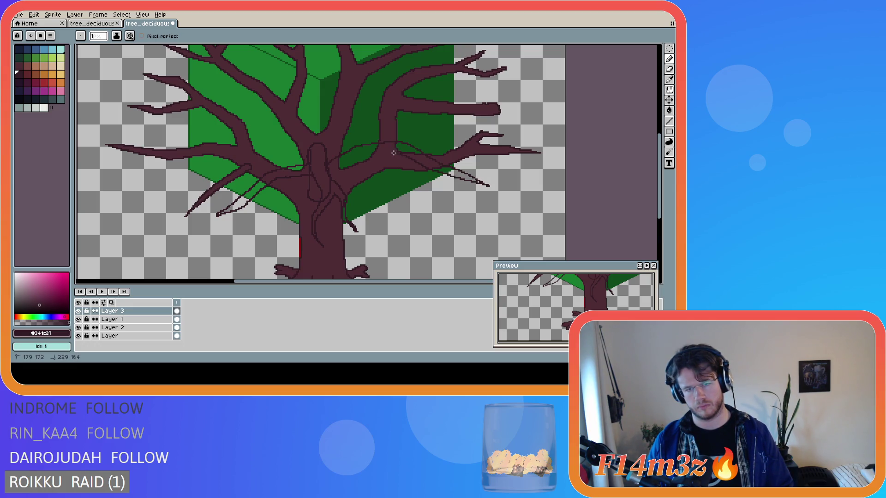
scroll(484, 193, "down", 2)
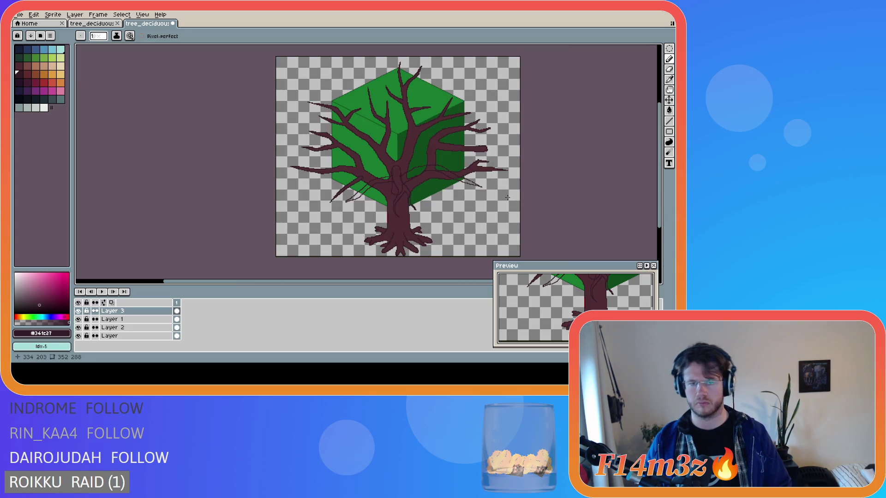
scroll(507, 198, "up", 2)
scroll(466, 193, "down", 2)
scroll(294, 160, "up", 2)
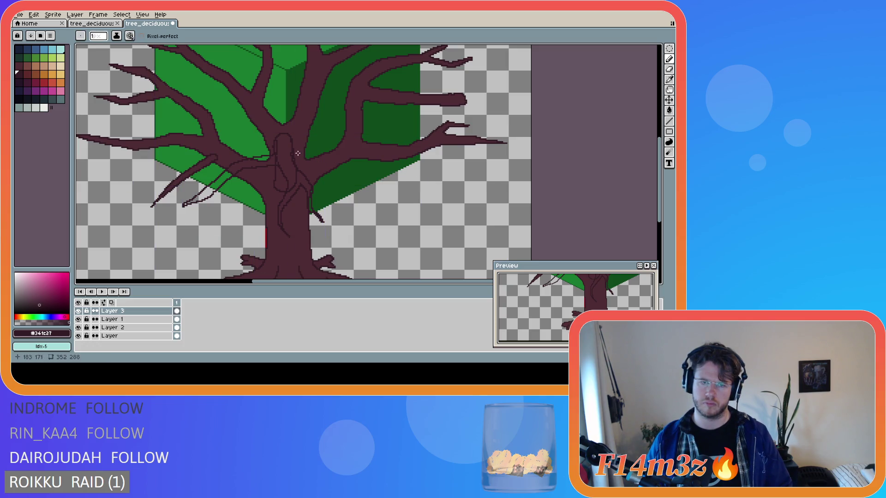
mouse_move(294, 158)
left_mouse_down()
mouse_move(408, 191)
mouse_move(362, 172)
left_mouse_up()
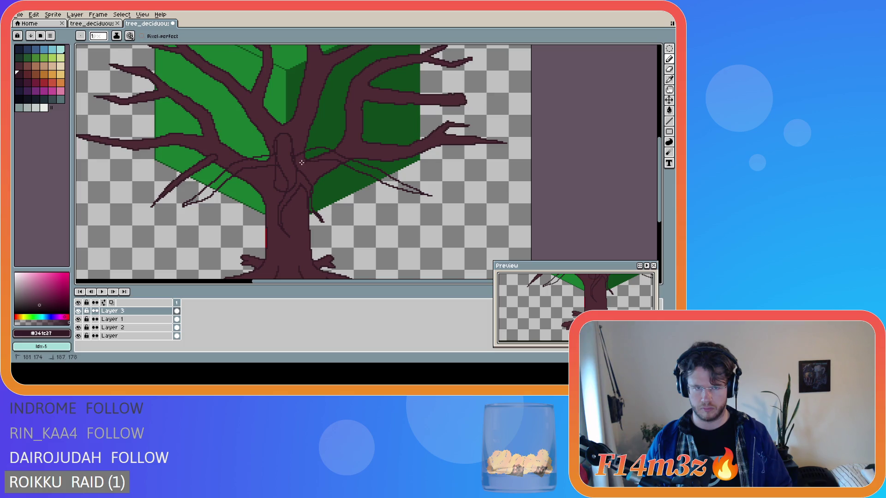
key("ctrl+z")
key("ctrl+z")
left_click_drag(344, 157, 445, 194)
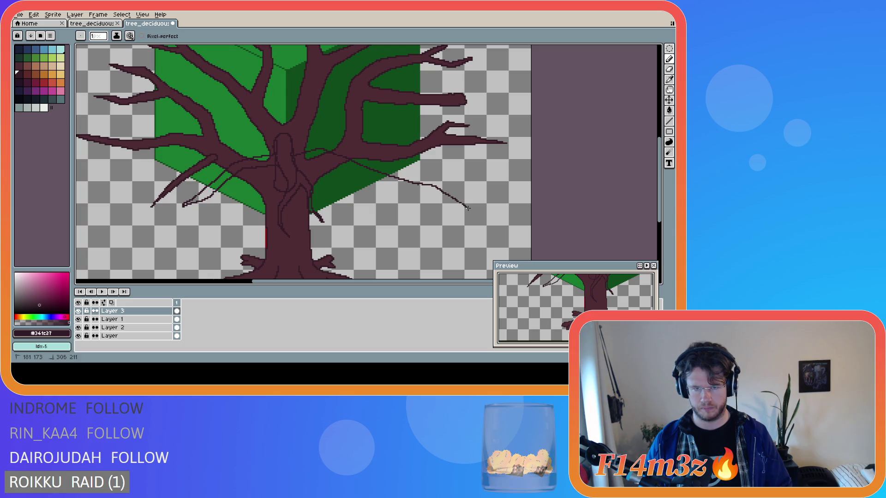
key("ctrl+z")
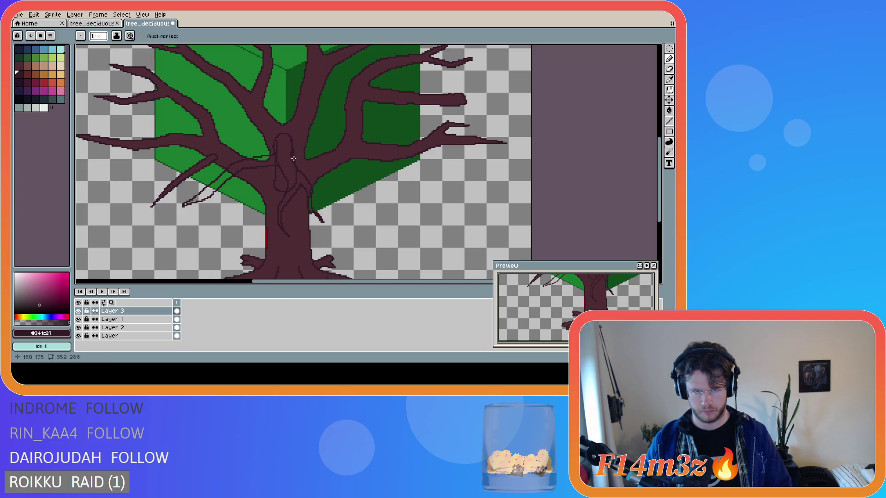
left_click_drag(310, 150, 425, 187)
key("ctrl+z")
left_click(294, 157)
mouse_move(336, 157)
left_mouse_down()
mouse_move(424, 190)
mouse_move(404, 182)
left_mouse_up()
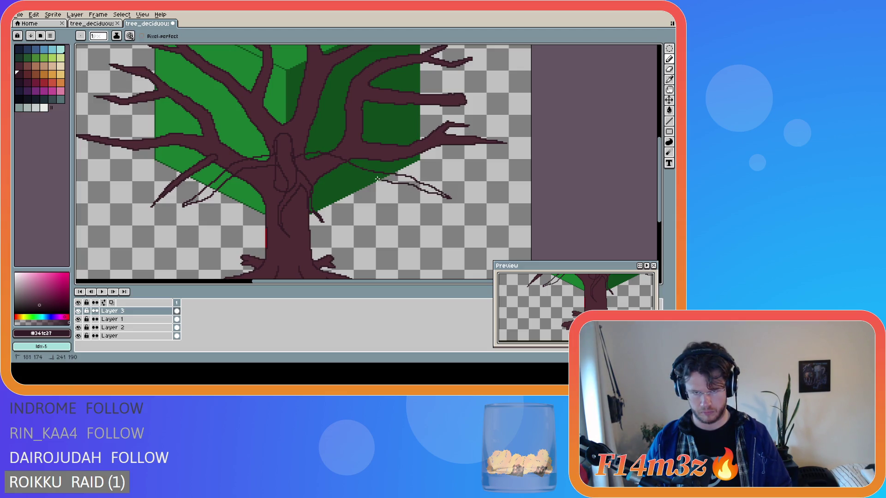
left_click_drag(392, 197, 367, 179)
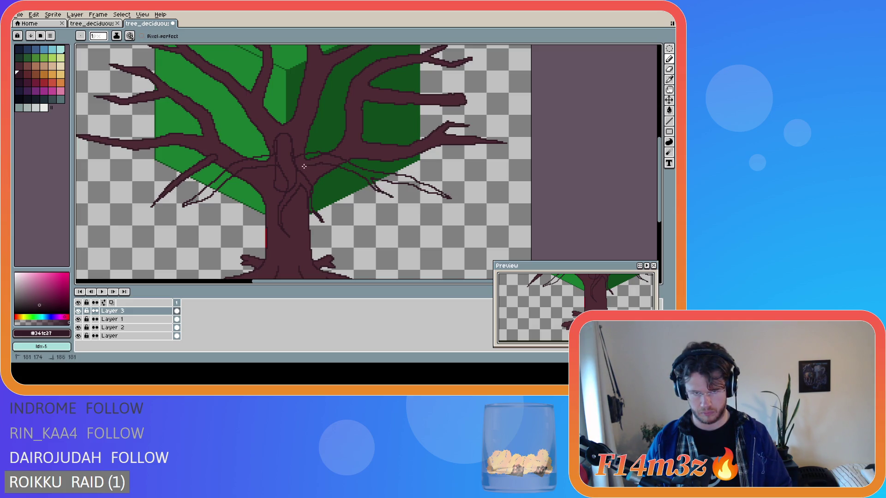
scroll(462, 212, "down", 1)
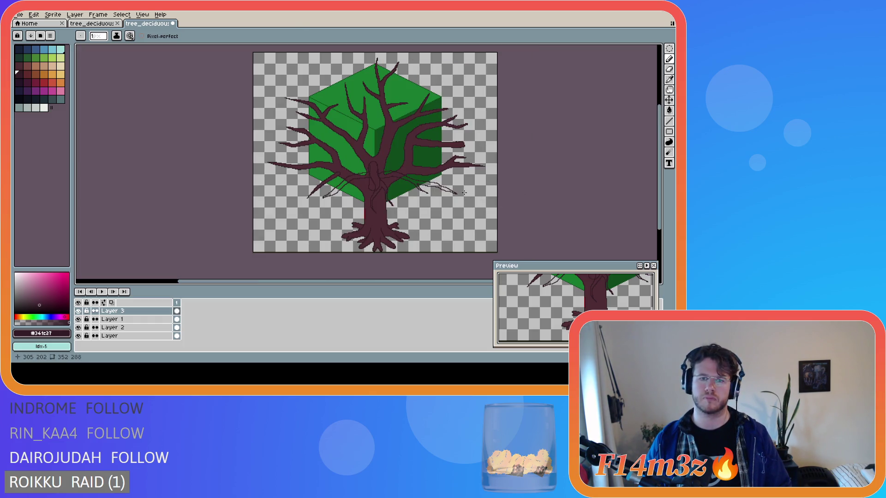
scroll(463, 193, "up", 1)
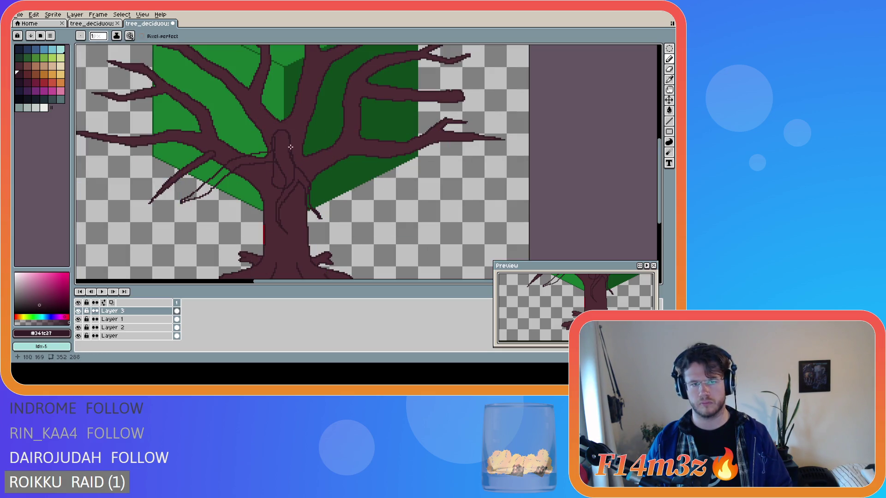
Try shorter twigs running down-right from the trunk, then remove all the right-side trial strands.
left_click_drag(314, 140, 418, 184)
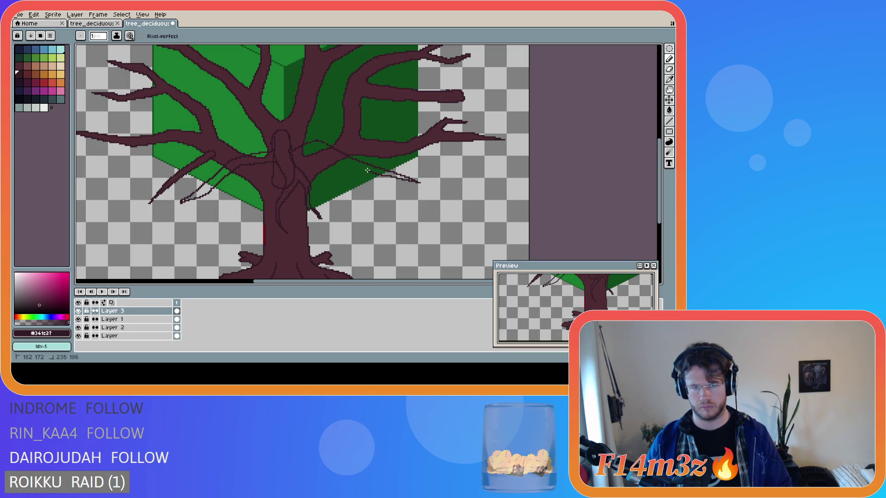
key("ctrl+z")
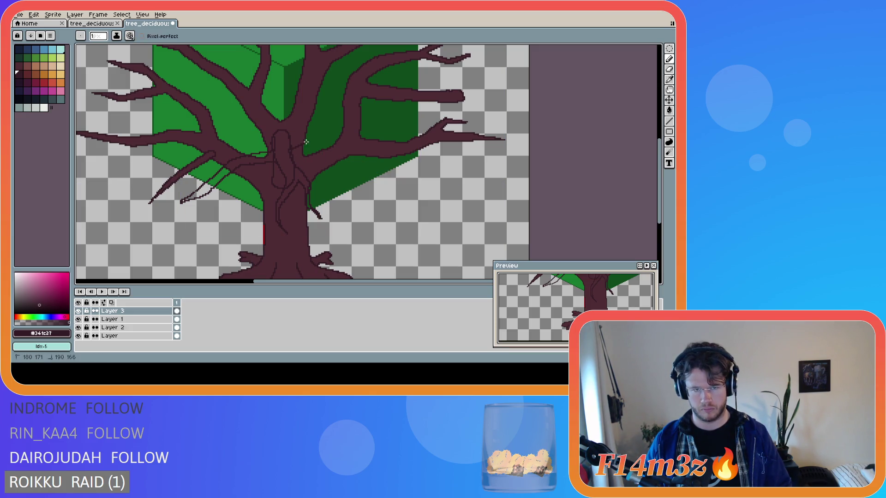
left_click_drag(325, 139, 394, 170)
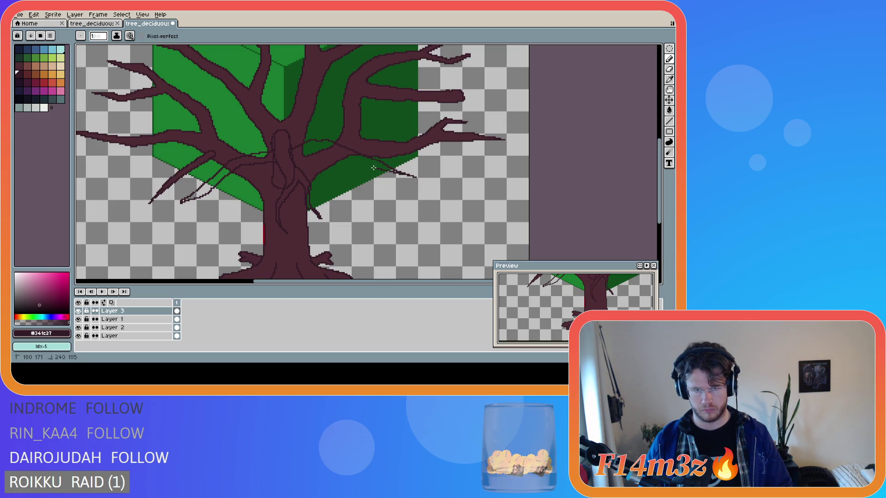
scroll(425, 166, "down", 2)
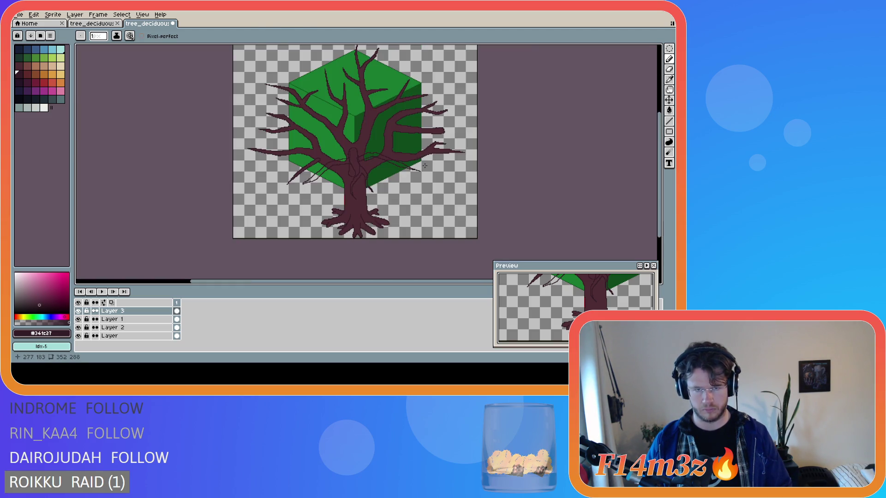
scroll(452, 168, "up", 1)
scroll(311, 149, "down", 1)
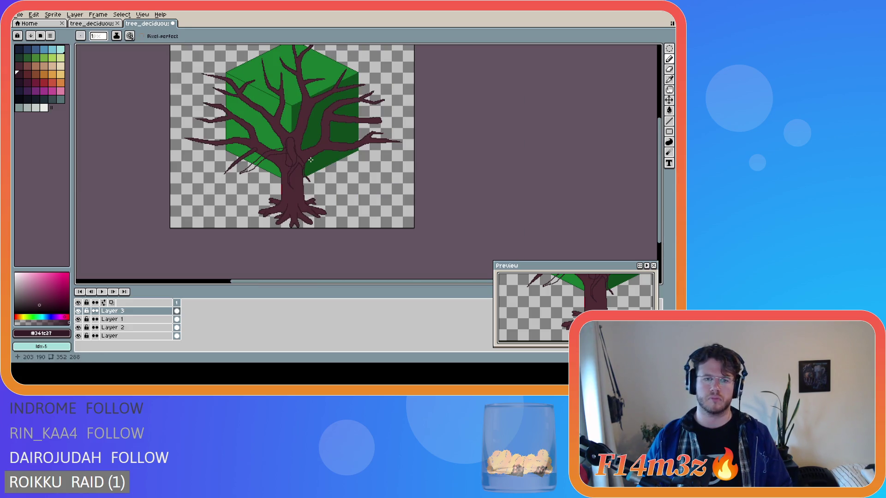
scroll(296, 151, "up", 1)
scroll(308, 148, "down", 1)
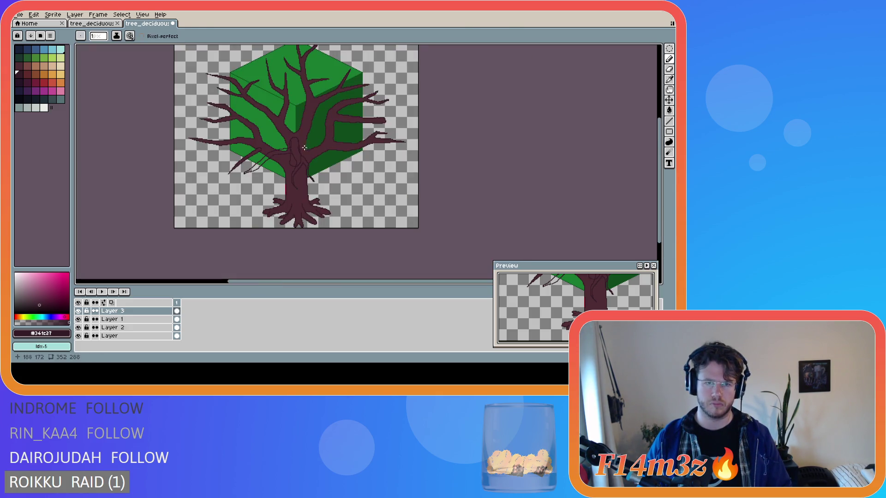
scroll(305, 151, "up", 1)
scroll(298, 149, "down", 1)
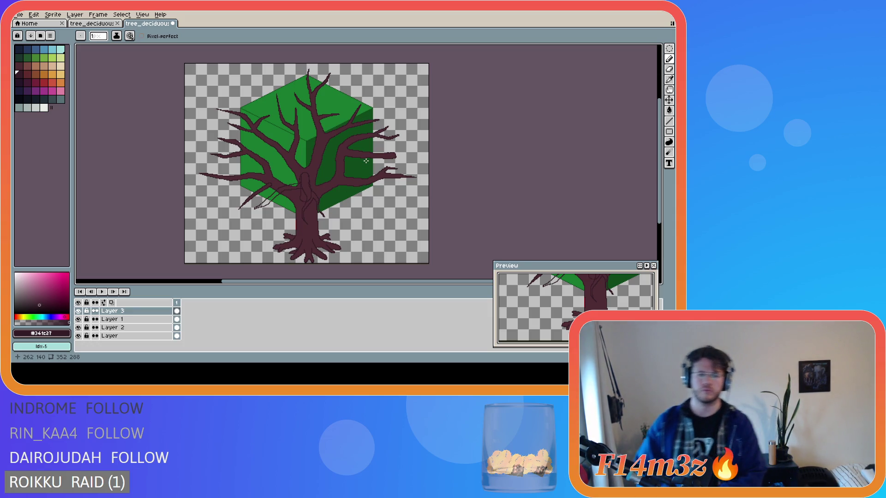
scroll(357, 147, "up", 1)
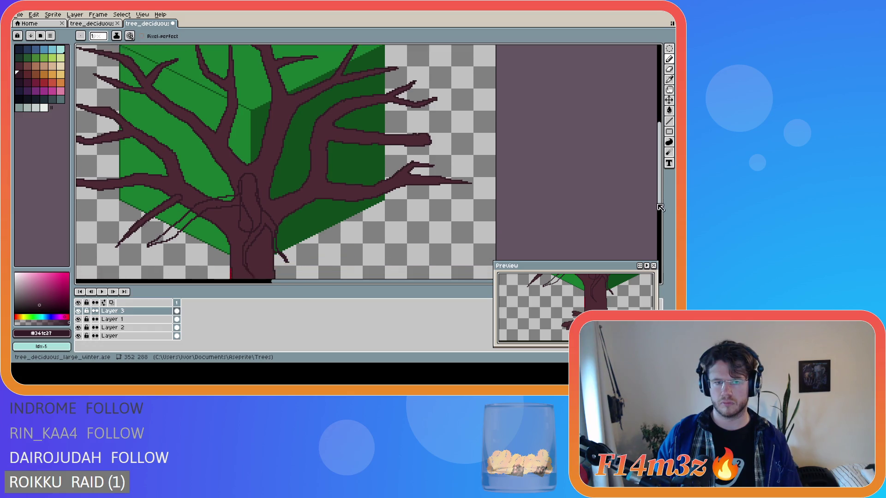
scroll(277, 222, "down", 1)
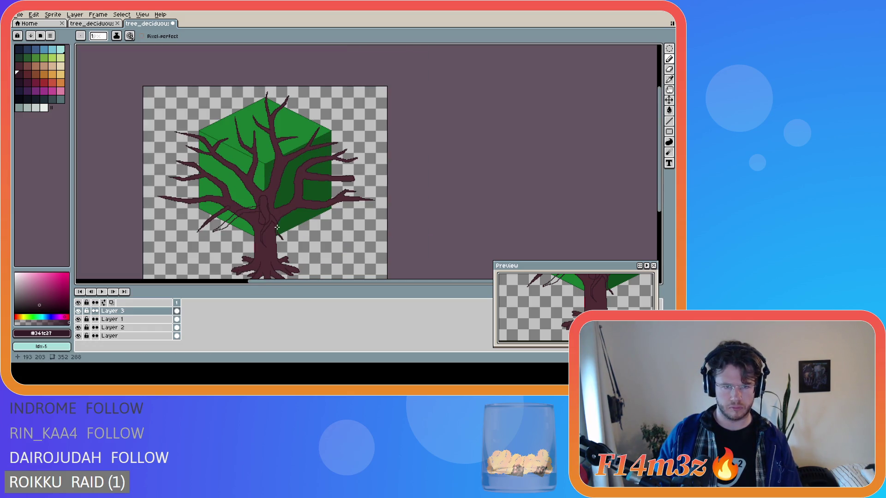
scroll(276, 223, "up", 1)
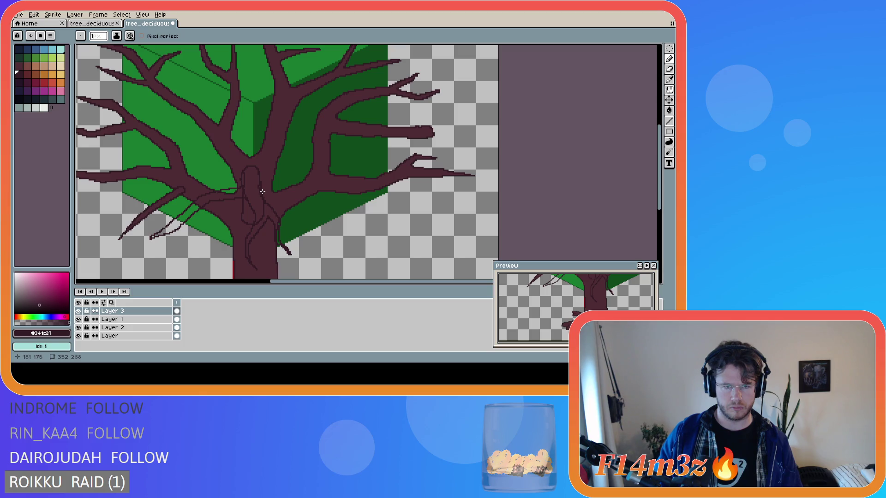
mouse_move(277, 186)
left_mouse_down()
mouse_move(372, 228)
mouse_move(311, 202)
left_mouse_up()
key("ctrl+z")
key("ctrl+z")
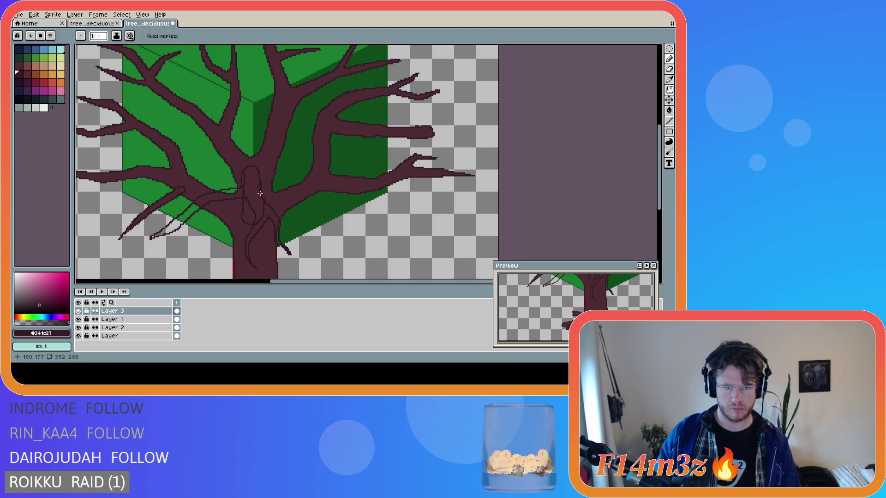
scroll(261, 193, "down", 2)
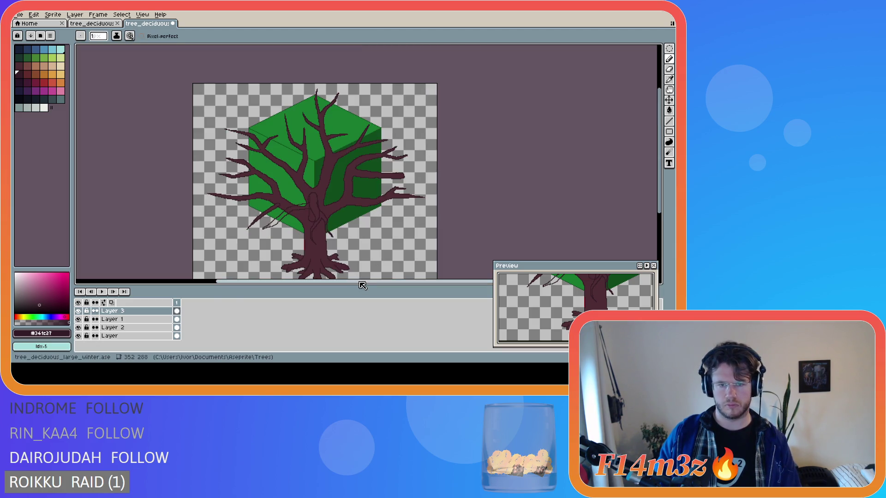
left_click_drag(662, 207, 661, 221)
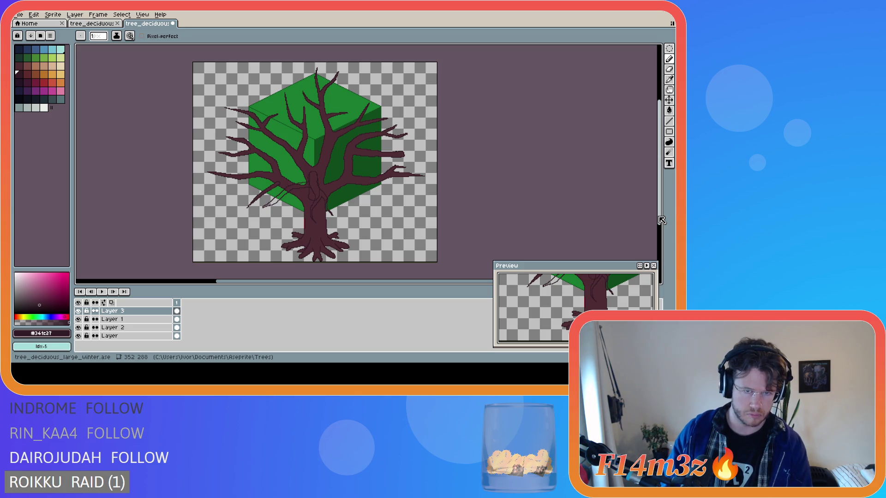
scroll(415, 188, "up", 2)
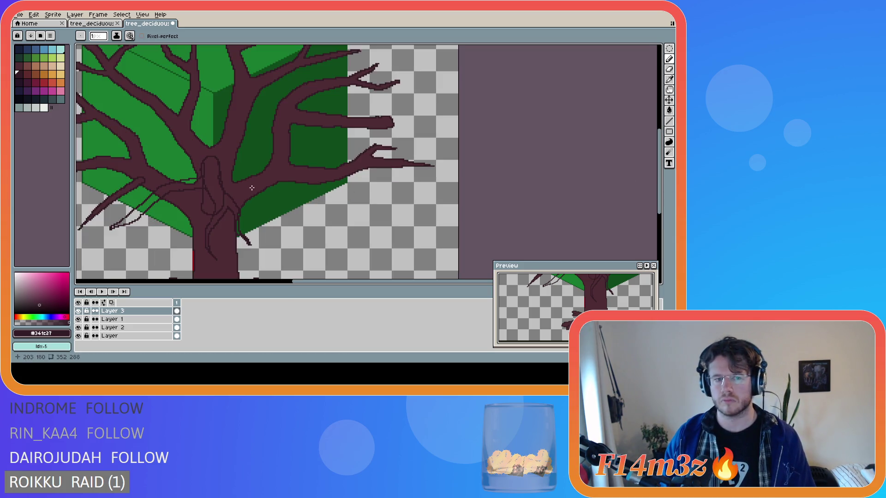
Test a down-right twig strand with undo/redo, then add a short bark line and a thin branch strand on the trunk.
mouse_move(293, 183)
left_mouse_down()
mouse_move(374, 212)
mouse_move(336, 206)
left_mouse_up()
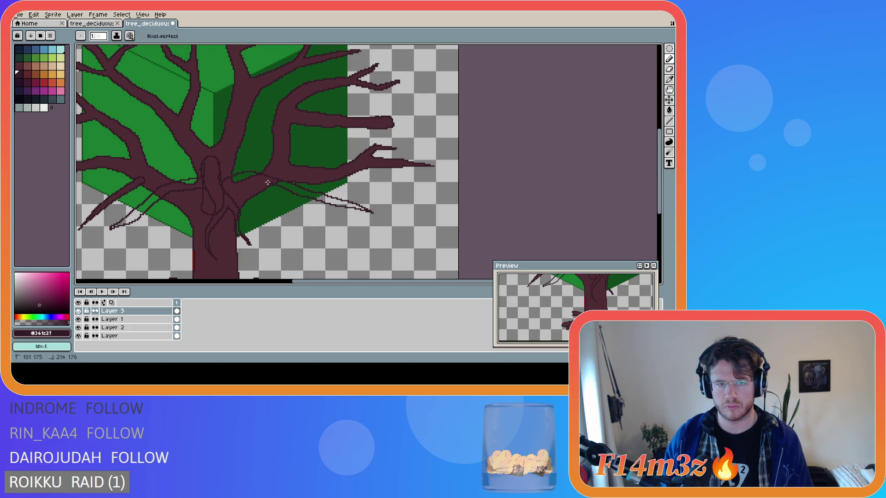
key("ctrl+z")
key("ctrl+y")
key("ctrl+z")
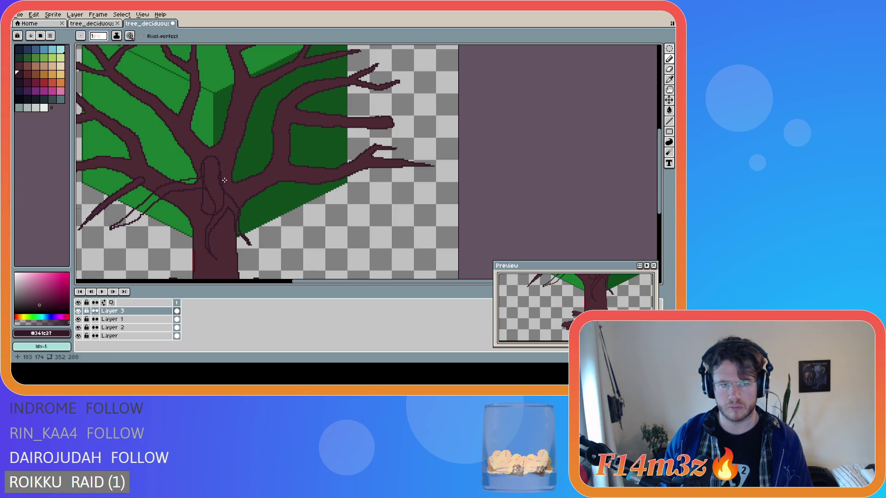
mouse_move(224, 180)
left_mouse_down()
mouse_move(243, 173)
mouse_move(299, 190)
mouse_move(345, 219)
mouse_move(264, 187)
left_mouse_up()
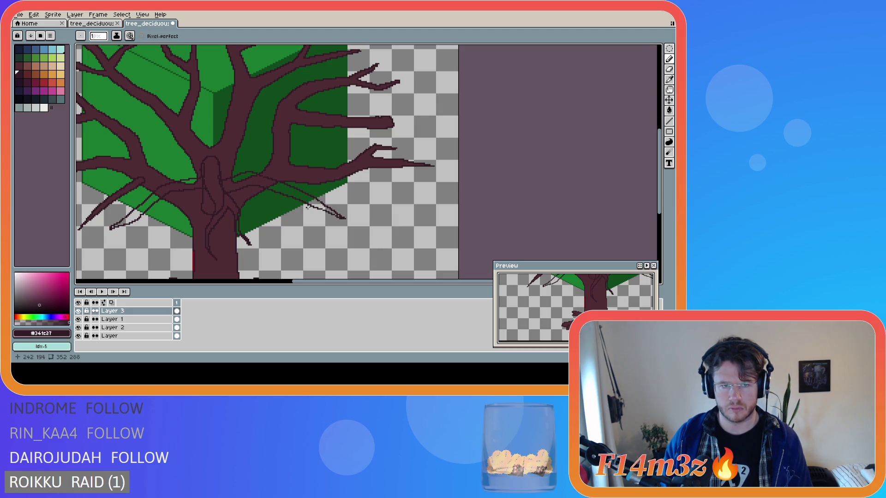
scroll(340, 225, "down", 2)
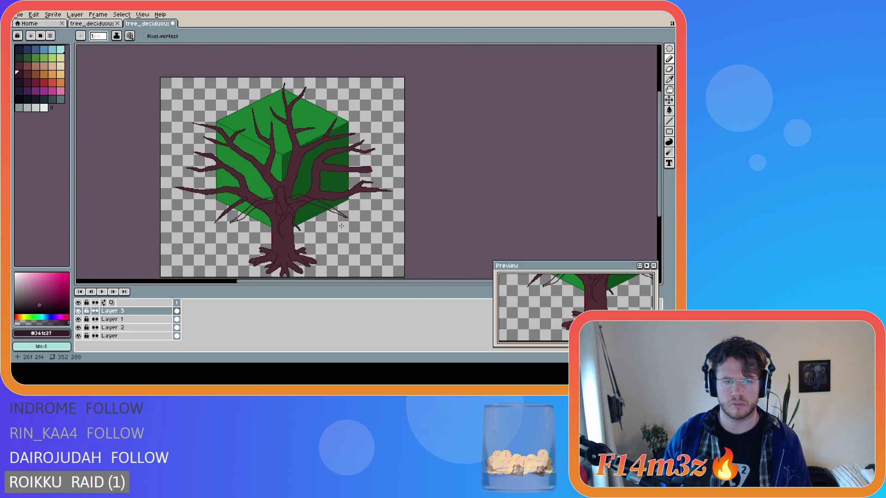
scroll(341, 226, "up", 2)
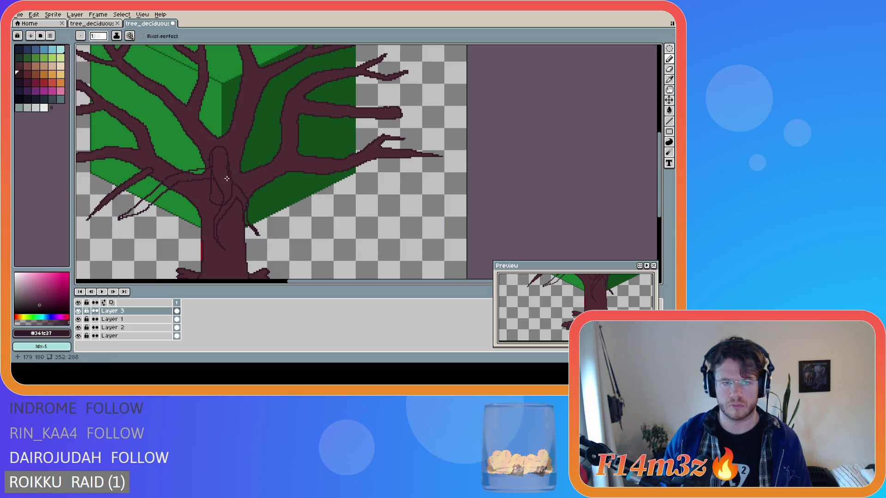
mouse_move(276, 175)
left_mouse_down()
mouse_move(374, 209)
mouse_move(287, 185)
mouse_move(254, 186)
left_mouse_up()
scroll(276, 186, "down", 3)
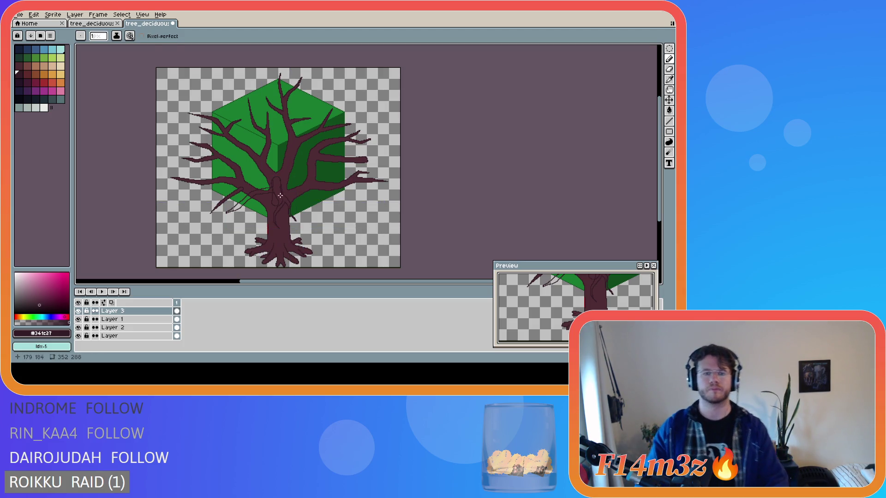
scroll(286, 186, "up", 3)
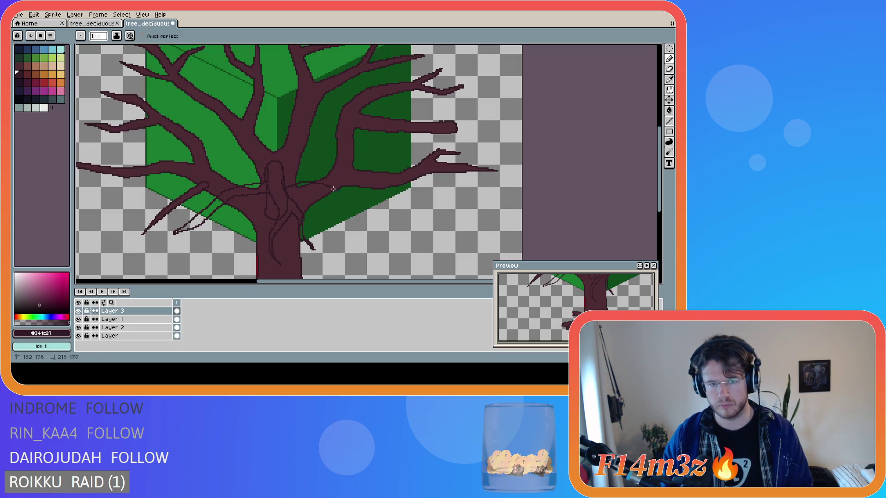
Draw a thin pair of strands sweeping down-right from the trunk, mirroring the down-left pair.
mouse_move(374, 207)
left_mouse_down()
mouse_move(400, 235)
mouse_move(369, 213)
left_mouse_up()
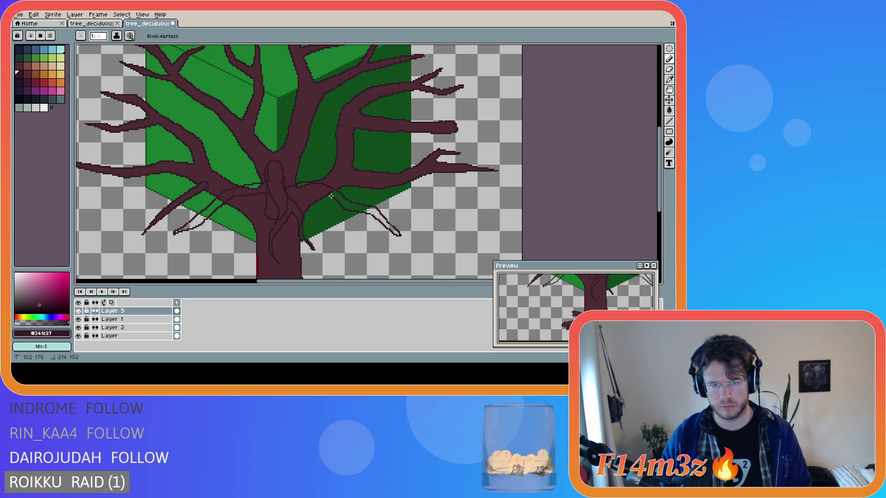
key("ctrl+z")
key("ctrl+z")
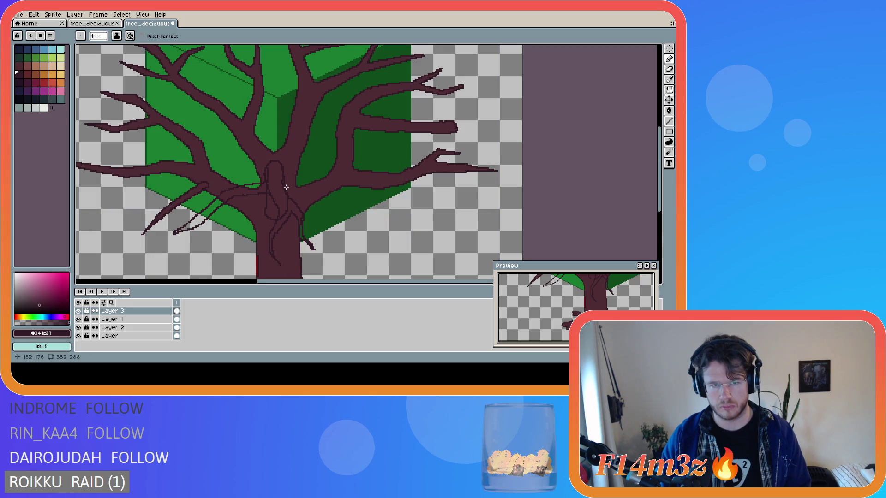
left_click_drag(304, 180, 331, 187)
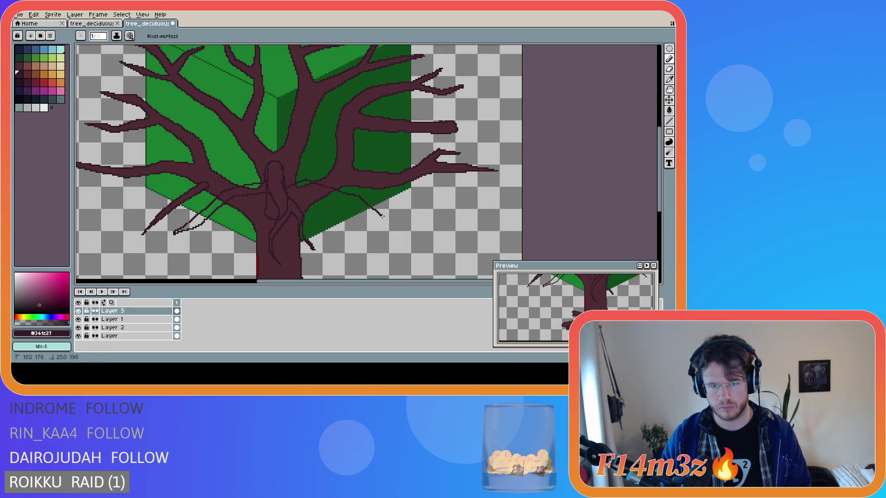
left_click_drag(389, 220, 351, 203)
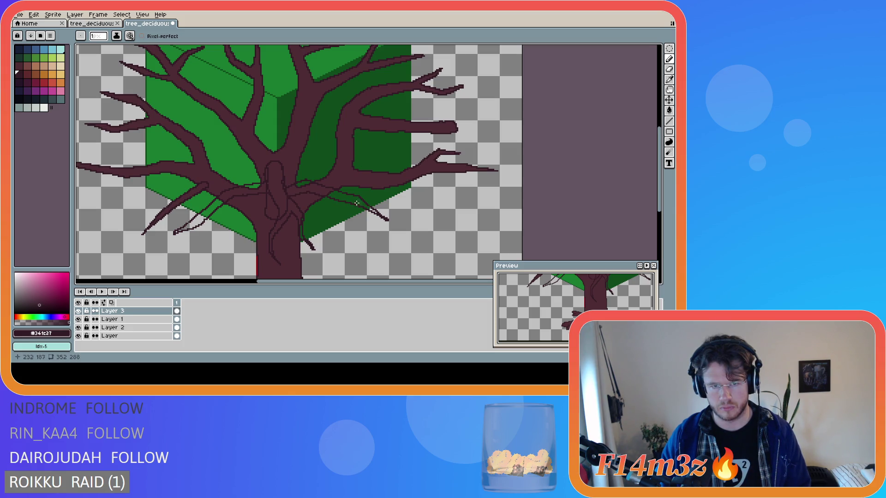
scroll(389, 204, "down", 1)
scroll(410, 221, "up", 2)
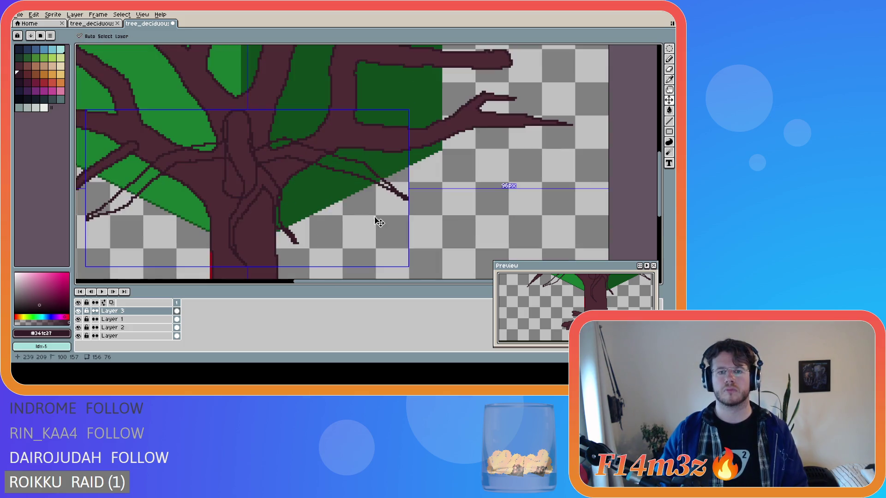
scroll(318, 186, "down", 1)
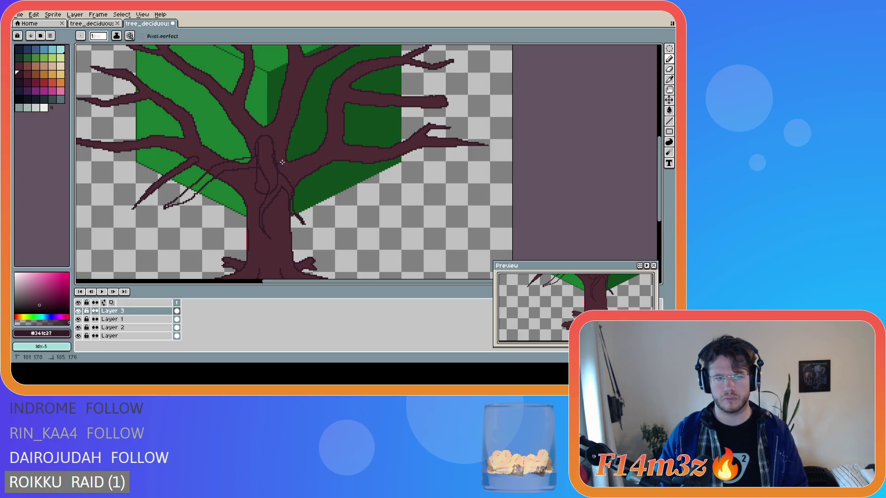
scroll(350, 180, "down", 1)
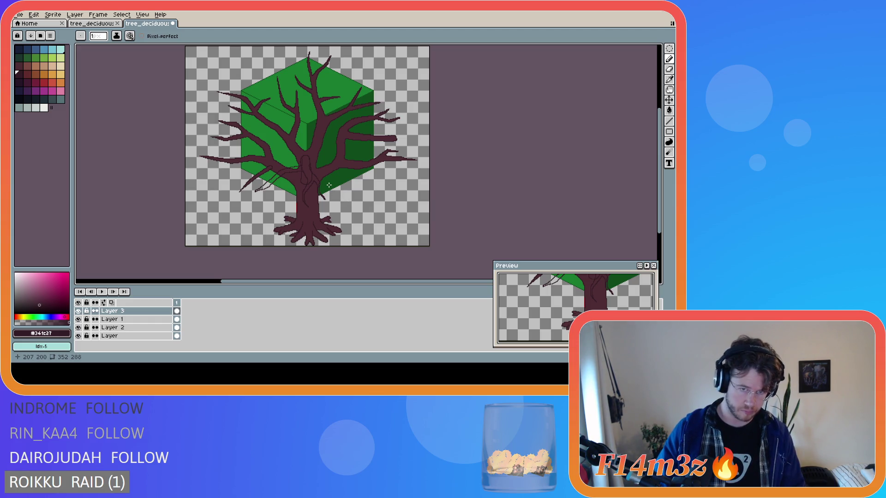
scroll(280, 191, "up", 1)
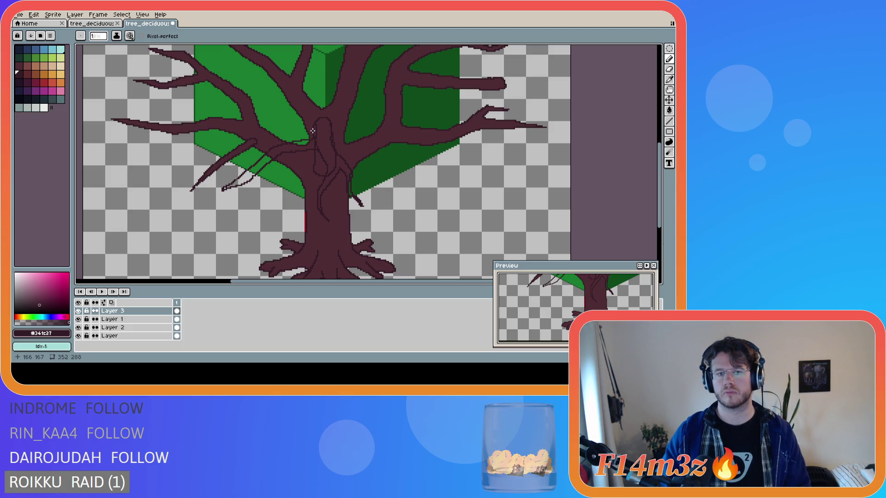
key("ctrl")
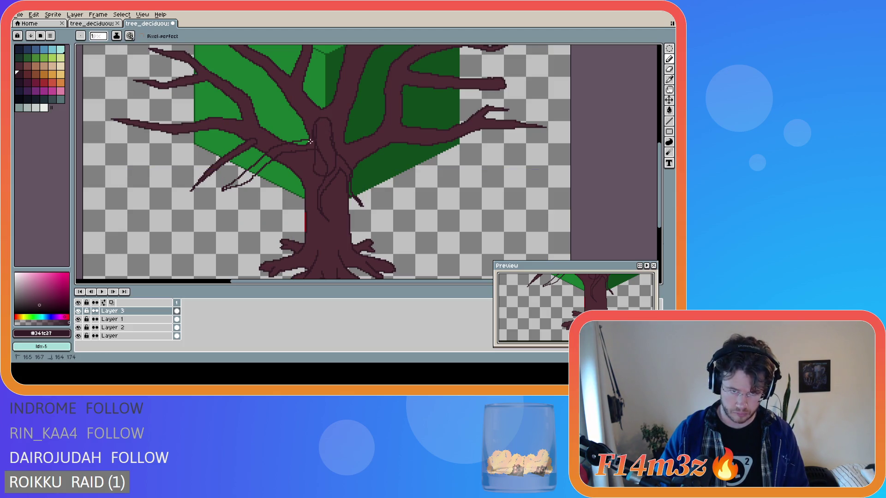
key("ctrl")
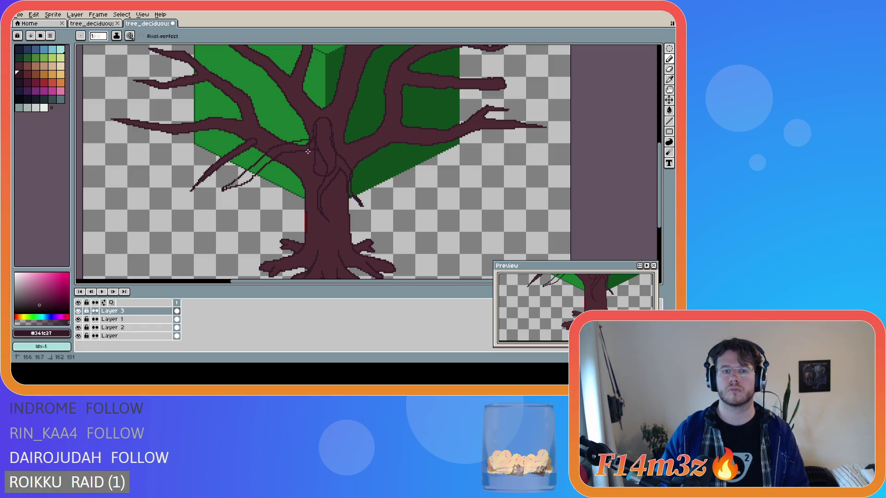
key("ctrl")
key("ctrl")
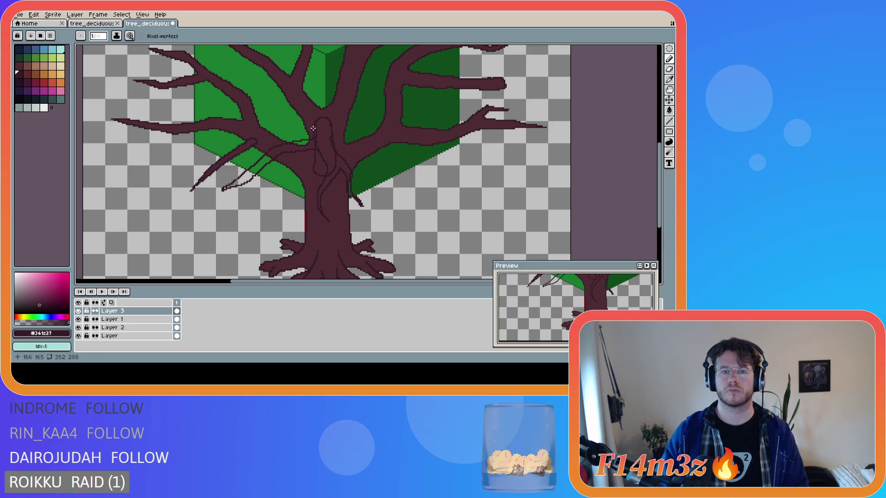
key("ctrl")
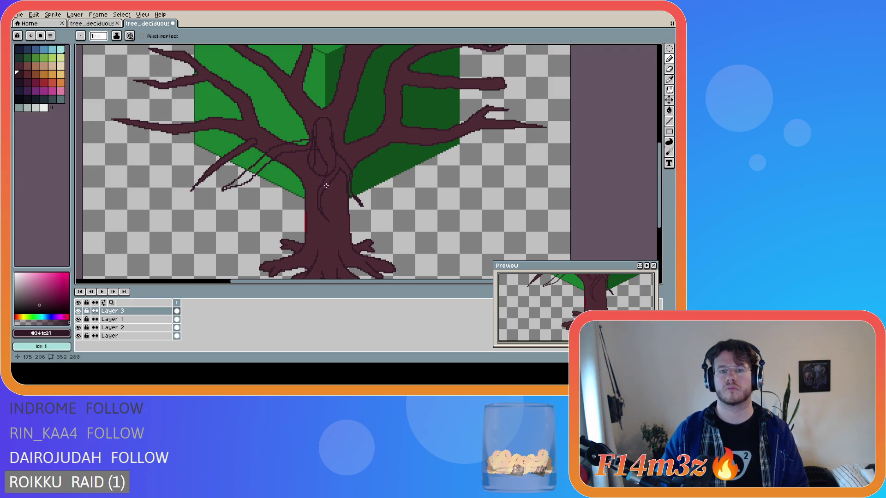
key("b")
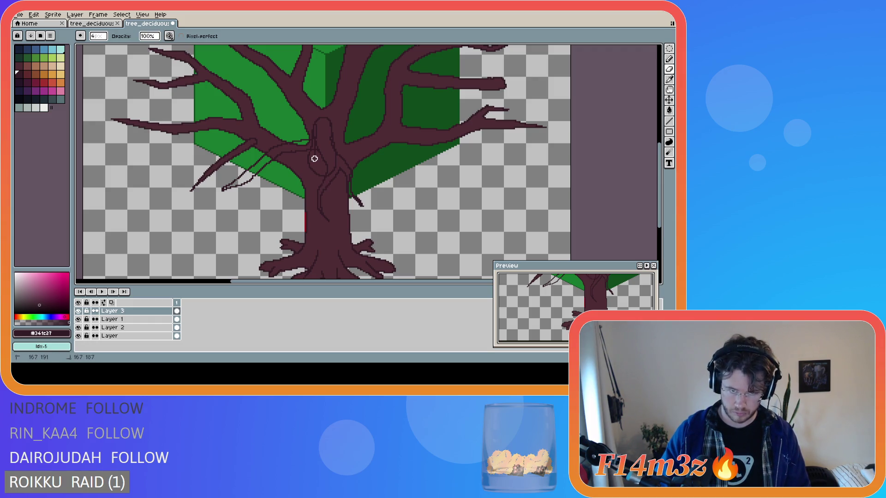
key("ctrl")
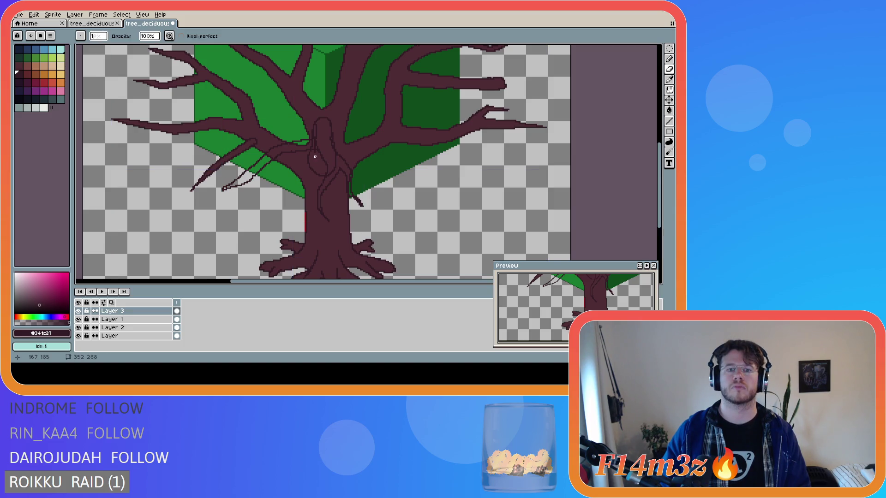
scroll(314, 157, "up", 2)
scroll(315, 150, "up", 1)
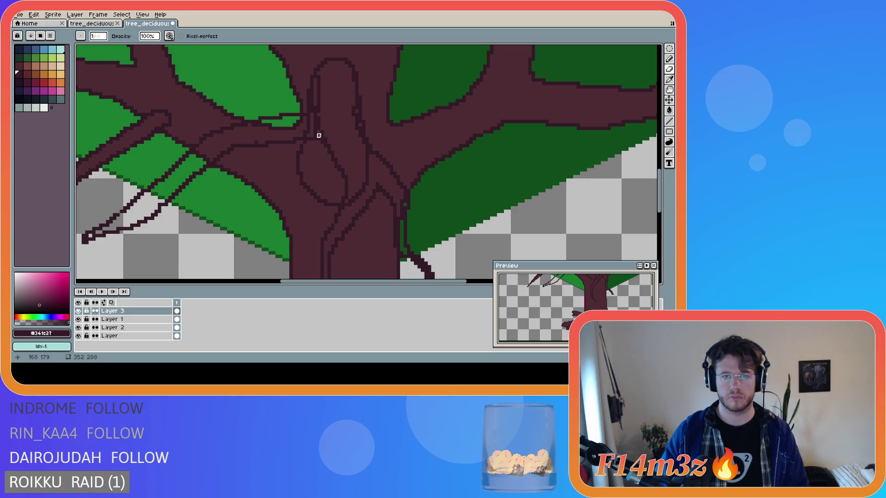
left_click_drag(315, 136, 312, 122)
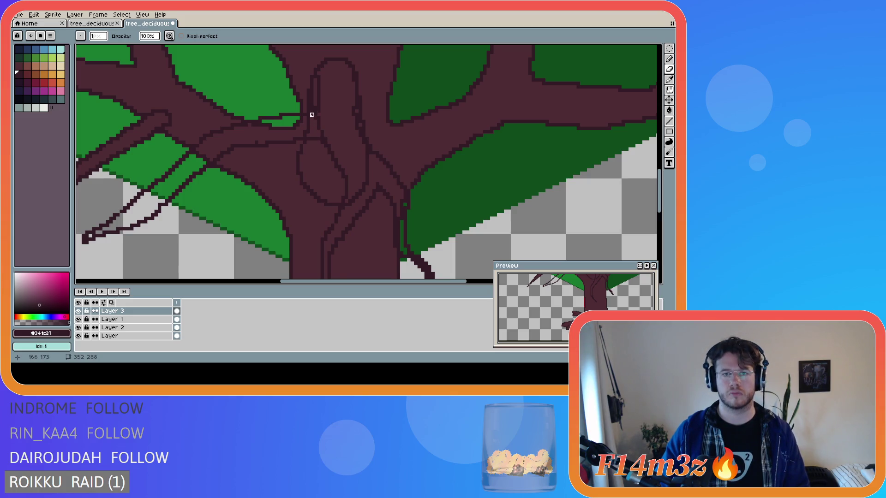
left_click(319, 111)
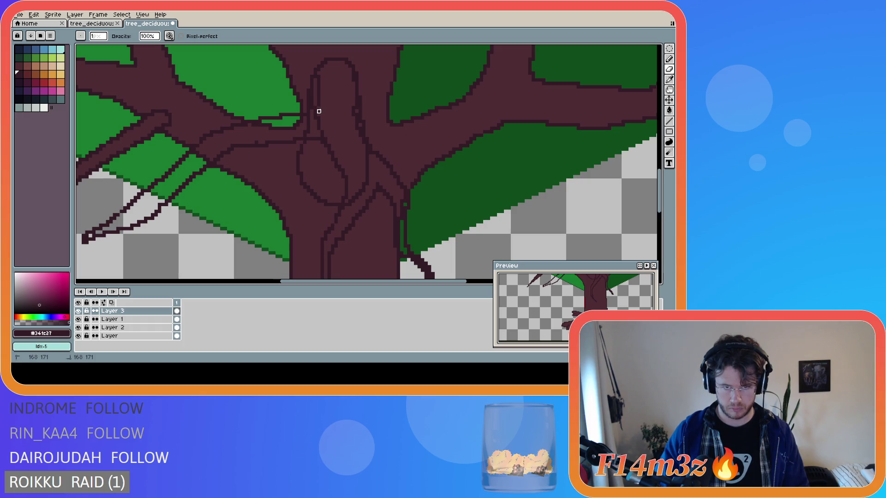
left_click_drag(318, 104, 318, 83)
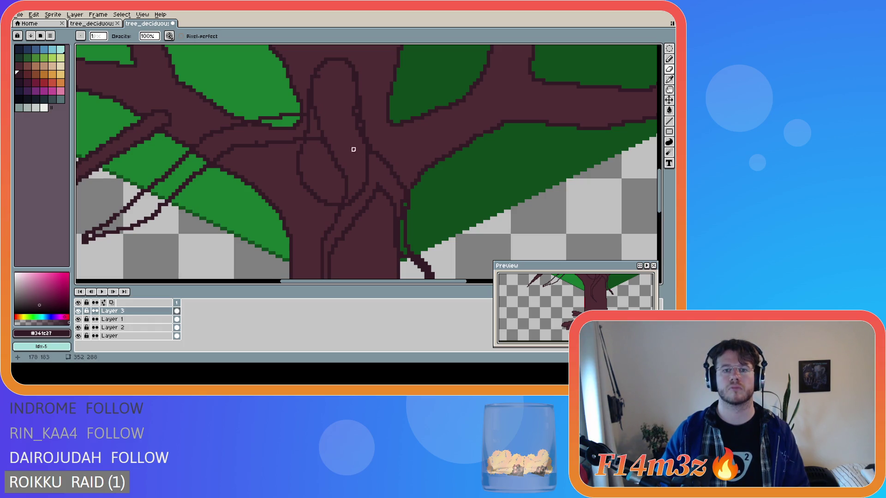
scroll(398, 171, "down", 1)
scroll(408, 178, "down", 1)
scroll(411, 181, "up", 1)
scroll(412, 184, "down", 2)
scroll(416, 186, "up", 1)
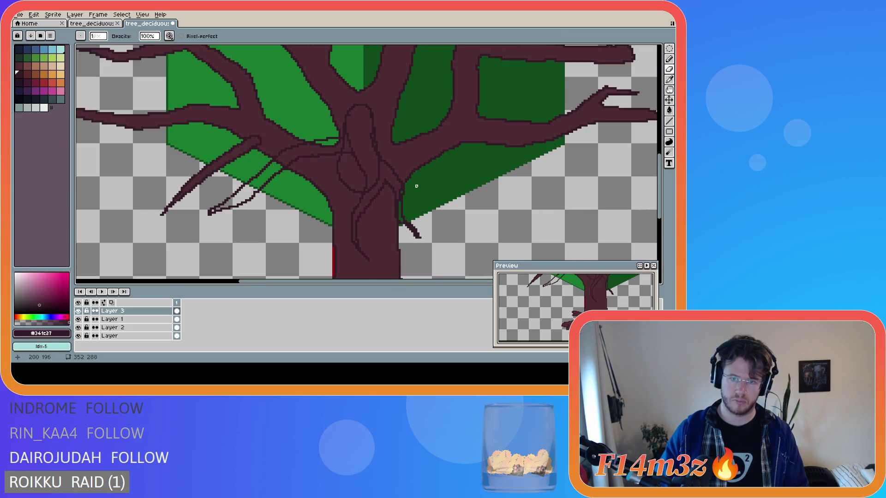
scroll(416, 186, "down", 1)
scroll(416, 185, "down", 1)
scroll(415, 185, "up", 1)
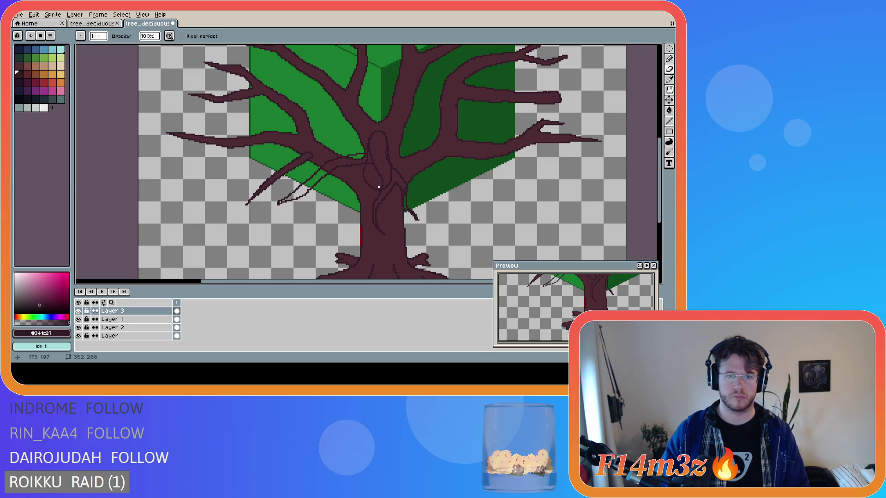
scroll(379, 187, "down", 1)
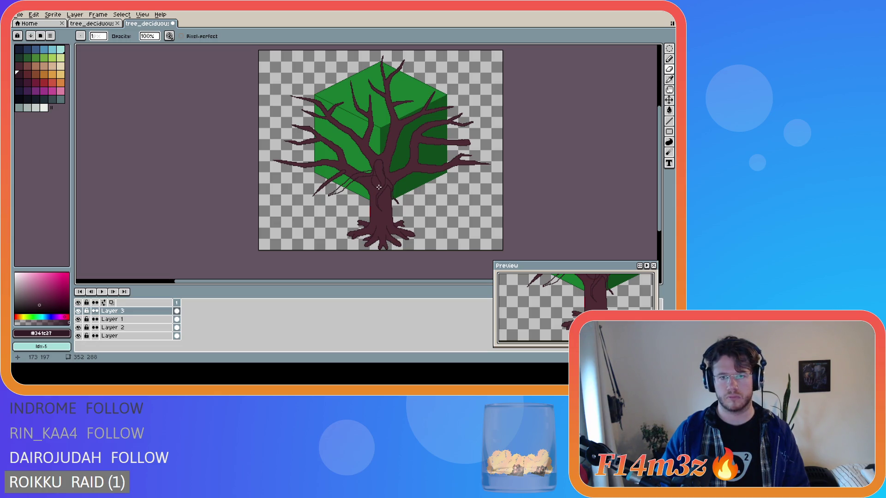
scroll(389, 174, "up", 1)
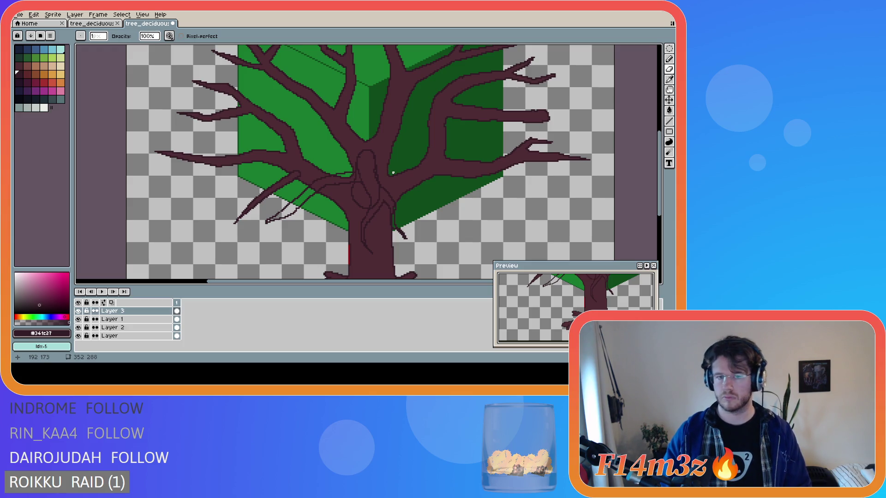
Sketch a twig outline rightward from the trunk into a solid branch shape and trial thin strands down-right.
key("e")
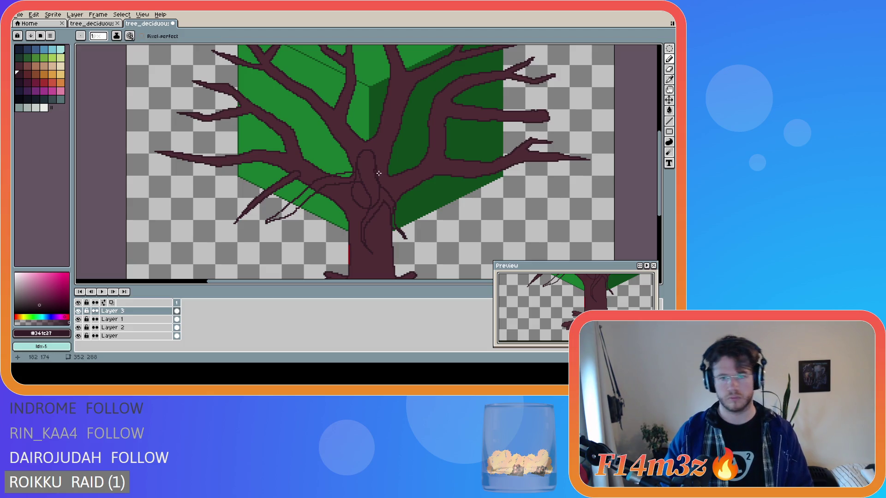
mouse_move(377, 169)
left_mouse_down()
mouse_move(461, 195)
mouse_move(369, 175)
mouse_move(405, 164)
mouse_move(425, 144)
mouse_move(539, 181)
mouse_move(465, 159)
left_mouse_up()
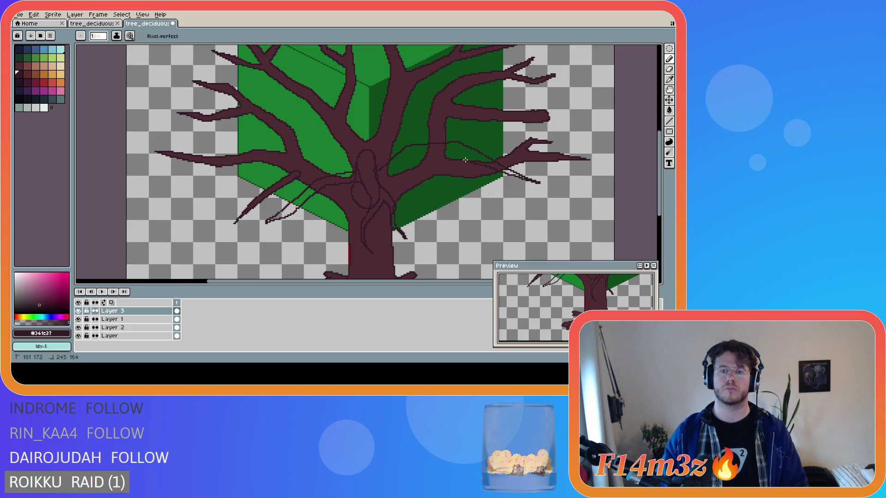
left_click_drag(390, 180, 395, 183)
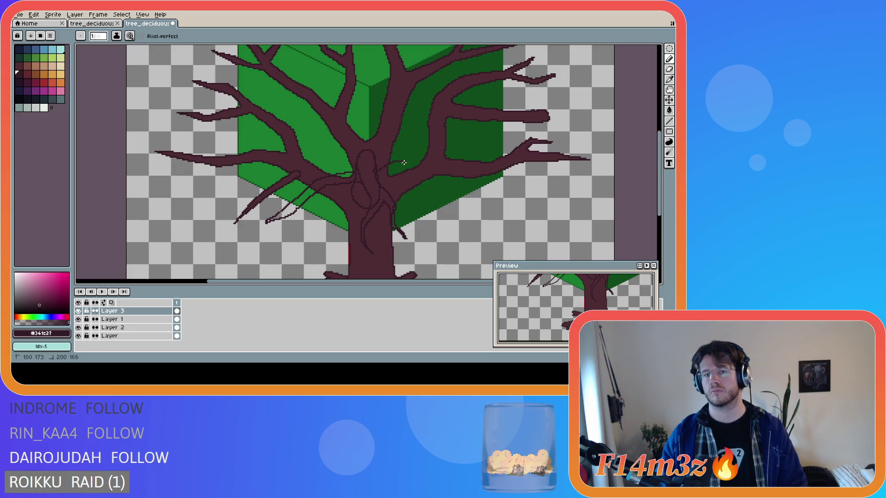
key("ctrl")
mouse_move(376, 173)
left_mouse_down()
mouse_move(412, 171)
mouse_move(457, 202)
mouse_move(417, 180)
left_mouse_up()
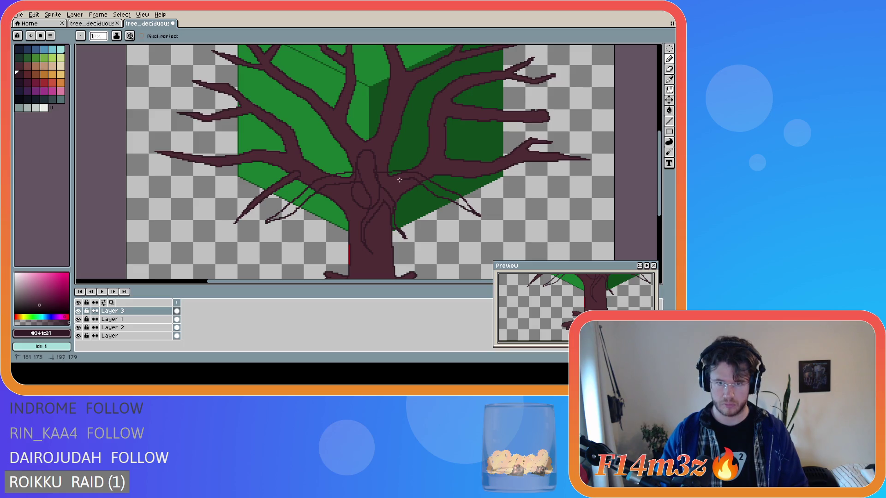
key("ctrl+z")
key("ctrl+z")
key("ctrl+z")
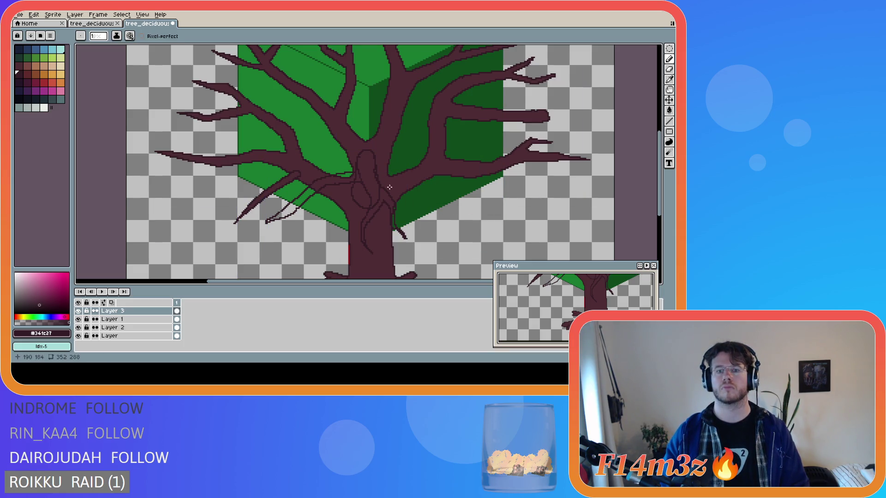
mouse_move(377, 175)
left_mouse_down()
mouse_move(405, 168)
mouse_move(500, 212)
left_mouse_up()
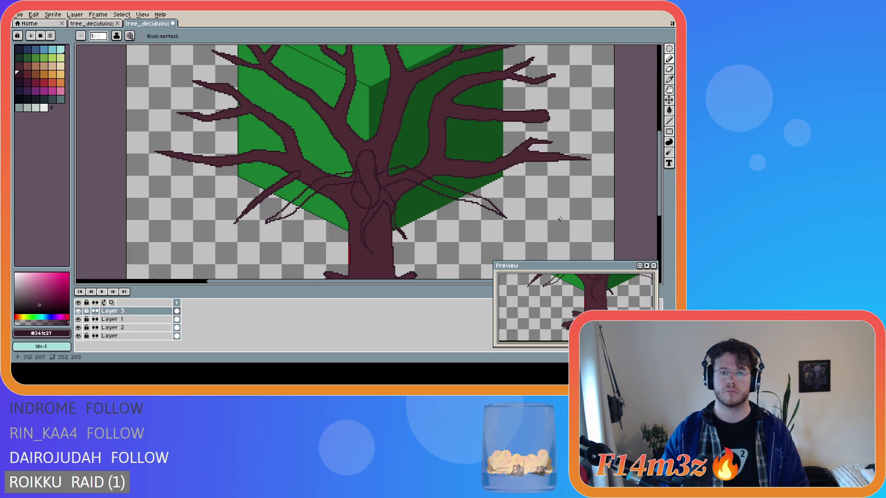
left_click_drag(662, 206, 662, 213)
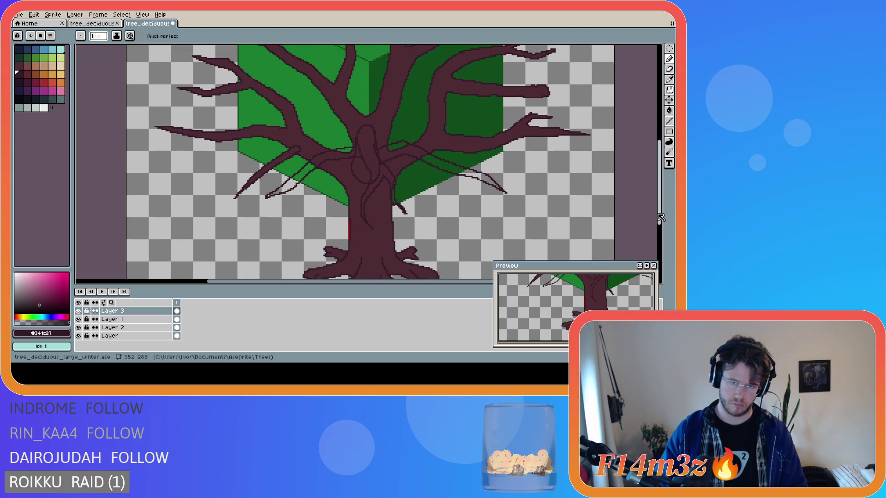
Draw the thin dark #341c27 twig line curving up-right from the trunk along the right branch.
key("ctrl")
scroll(483, 211, "down", 2)
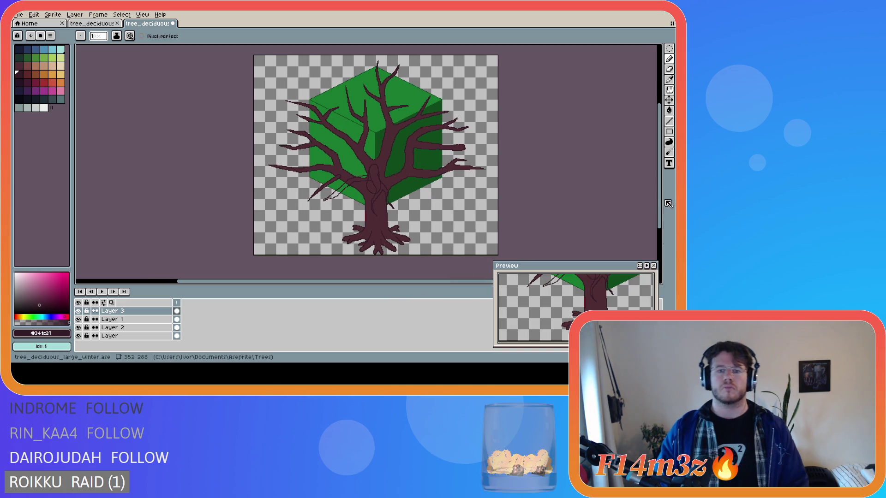
left_click_drag(659, 204, 660, 199)
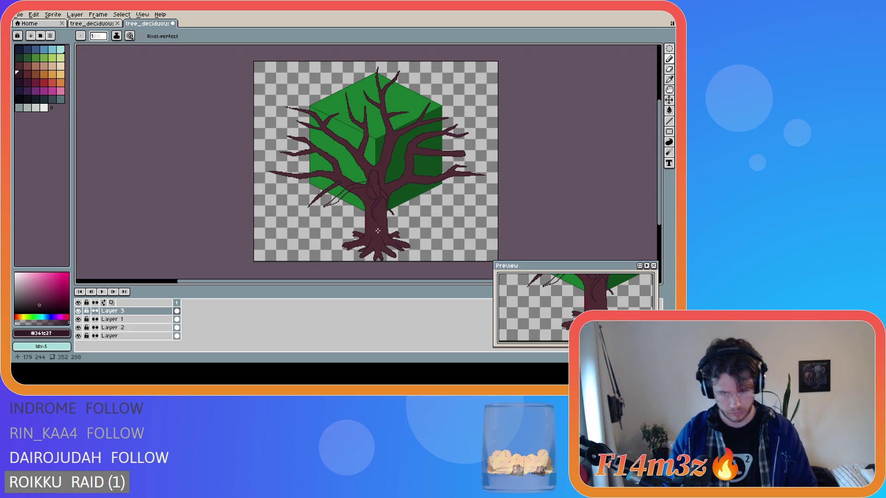
scroll(391, 187, "up", 1)
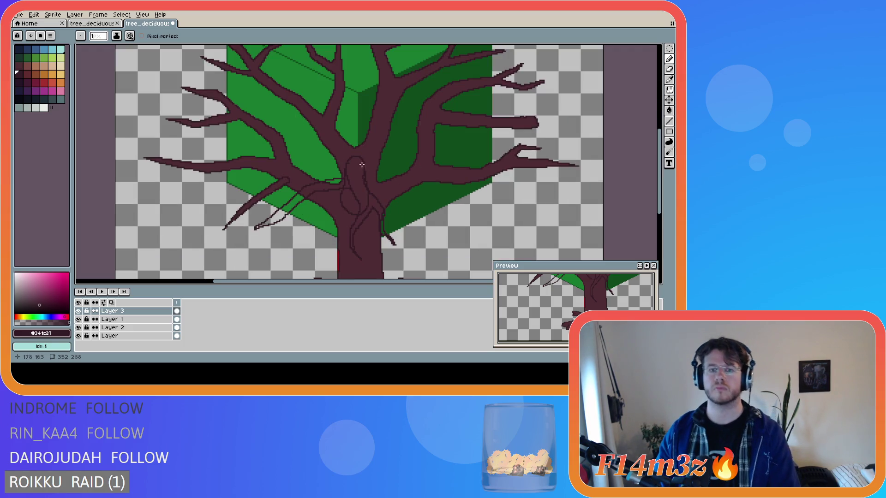
mouse_move(364, 165)
left_mouse_down()
mouse_move(419, 153)
mouse_move(518, 201)
left_mouse_up()
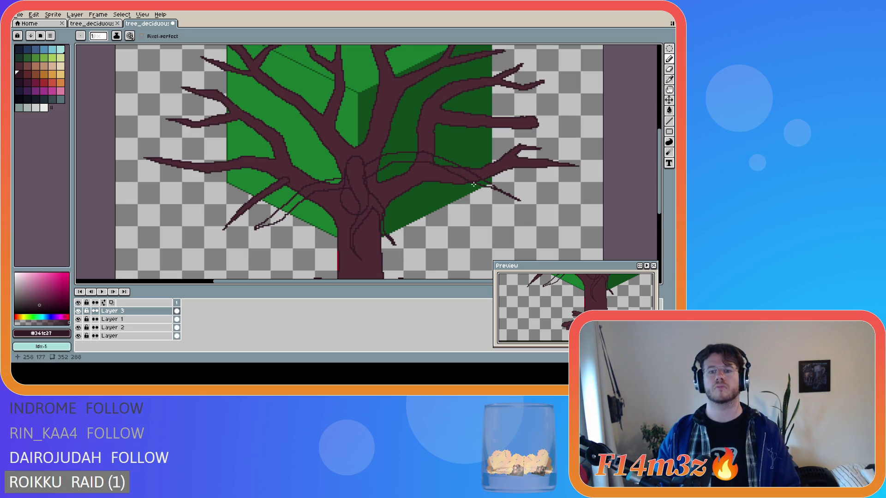
scroll(506, 205, "down", 1)
scroll(506, 205, "up", 1)
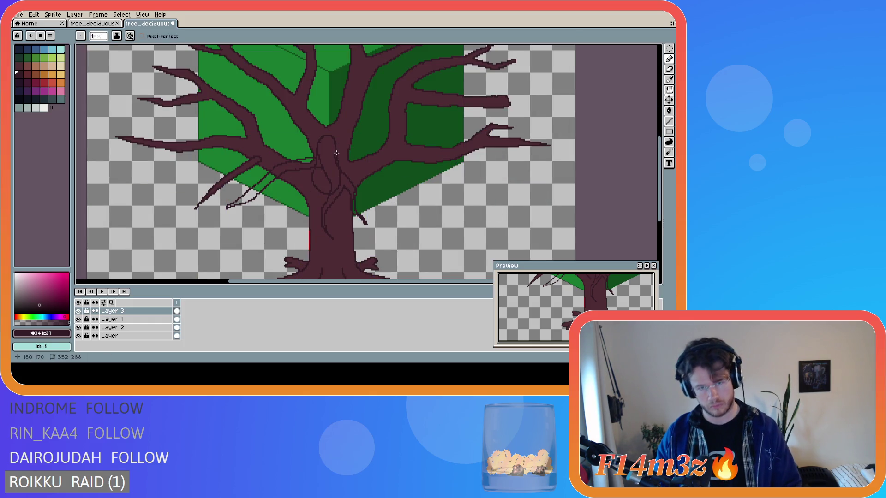
left_click(336, 153)
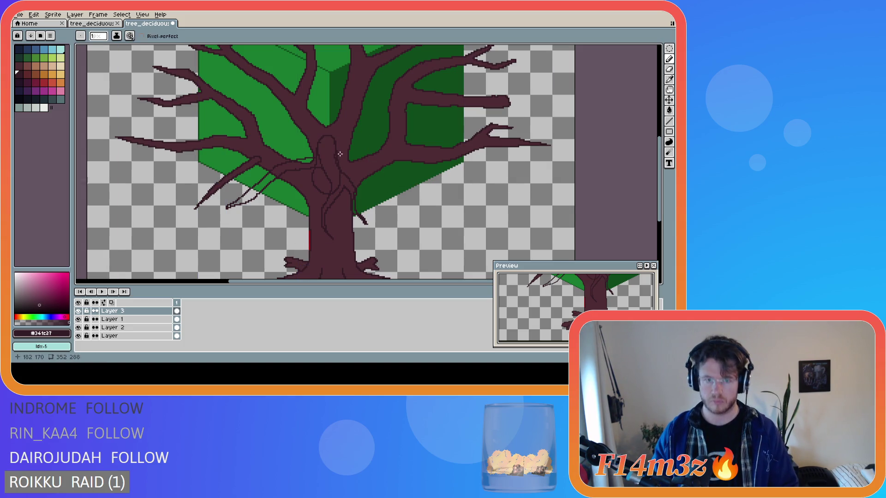
mouse_move(374, 141)
left_mouse_down()
mouse_move(498, 173)
mouse_move(372, 151)
left_mouse_up()
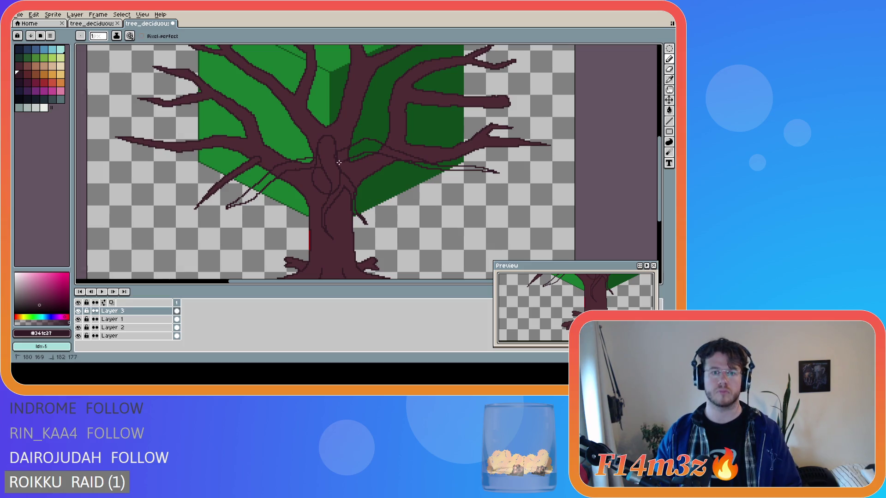
scroll(469, 179, "down", 2)
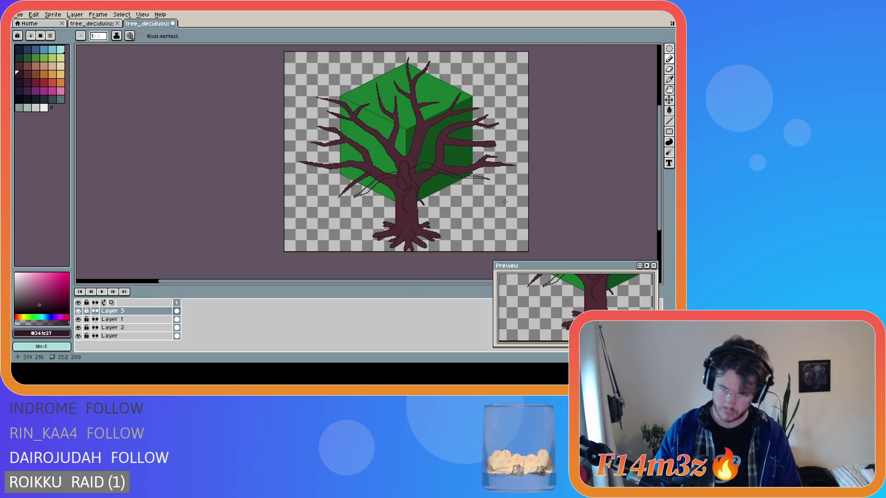
scroll(425, 168, "up", 2)
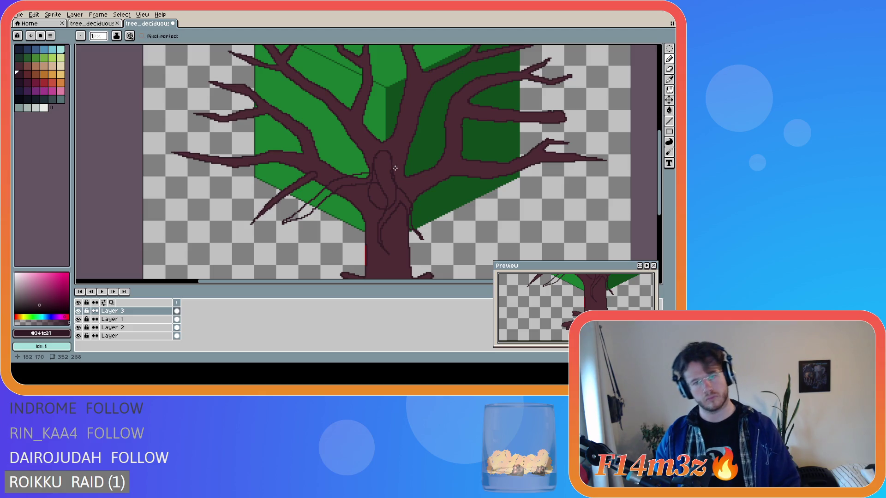
mouse_move(391, 170)
left_mouse_down()
mouse_move(407, 158)
mouse_move(476, 190)
left_mouse_up()
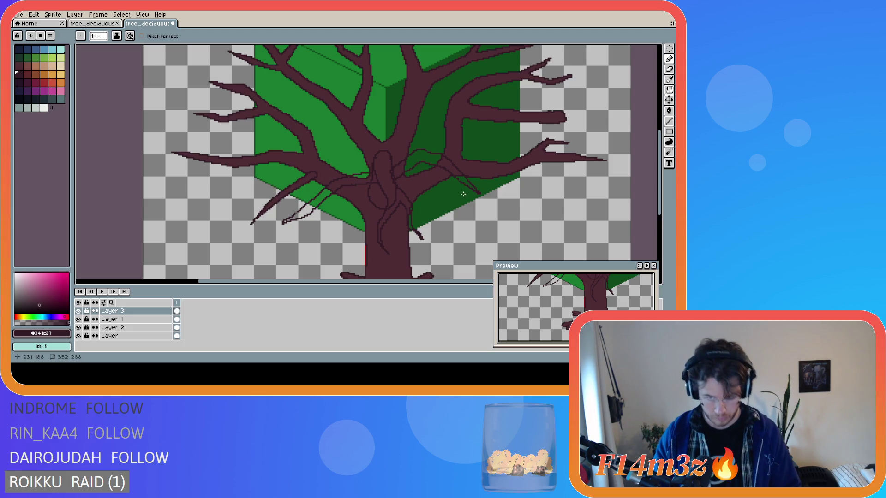
scroll(467, 196, "down", 2)
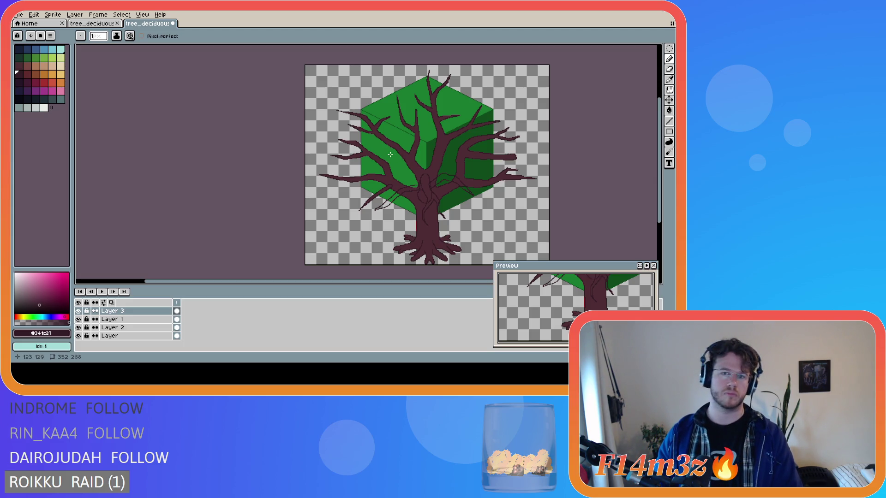
scroll(459, 194, "up", 1)
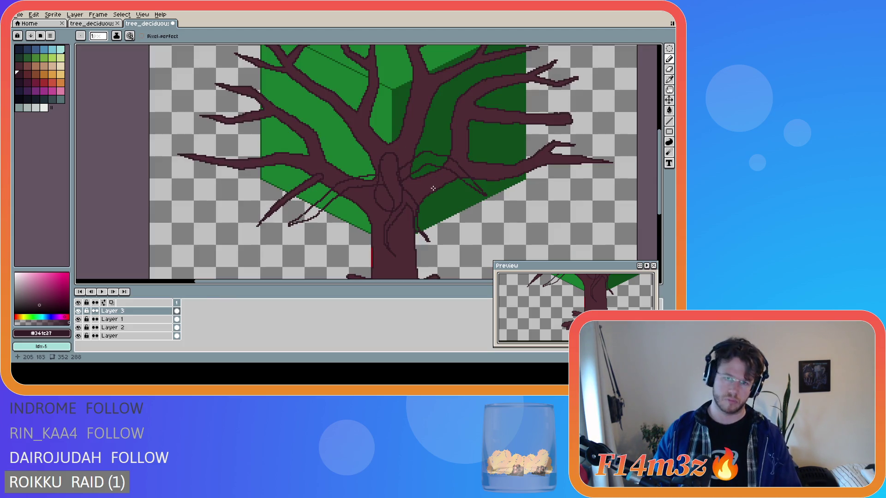
scroll(407, 166, "up", 1)
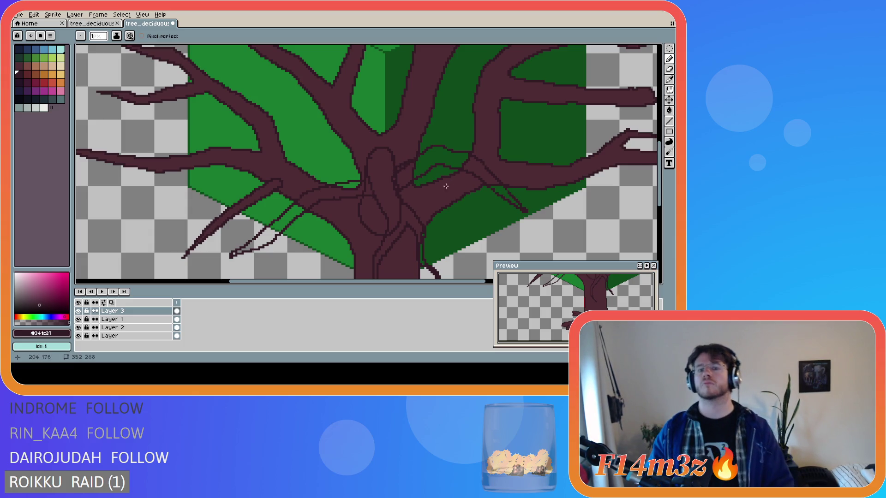
scroll(402, 174, "up", 1)
key("e")
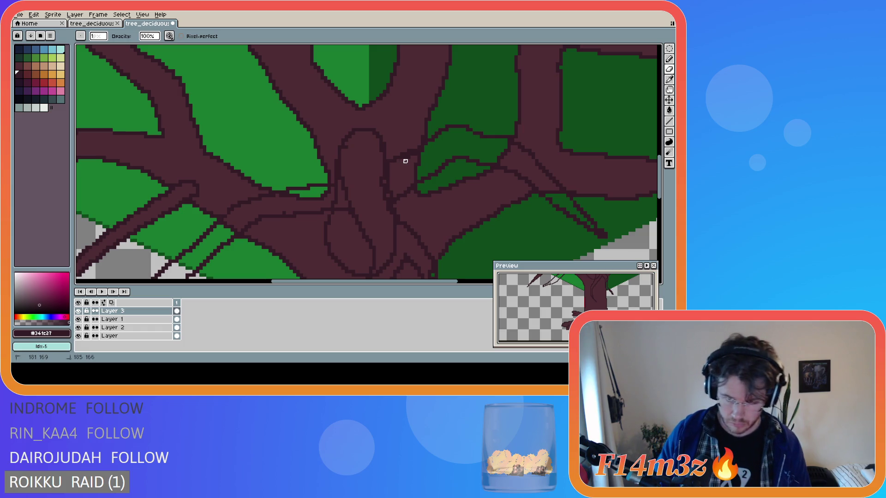
Erase stray dark line pixels beside and above the trunk, then pick the branch-fill maroon #4d2b32 as drawing colour.
left_click_drag(412, 154, 416, 154)
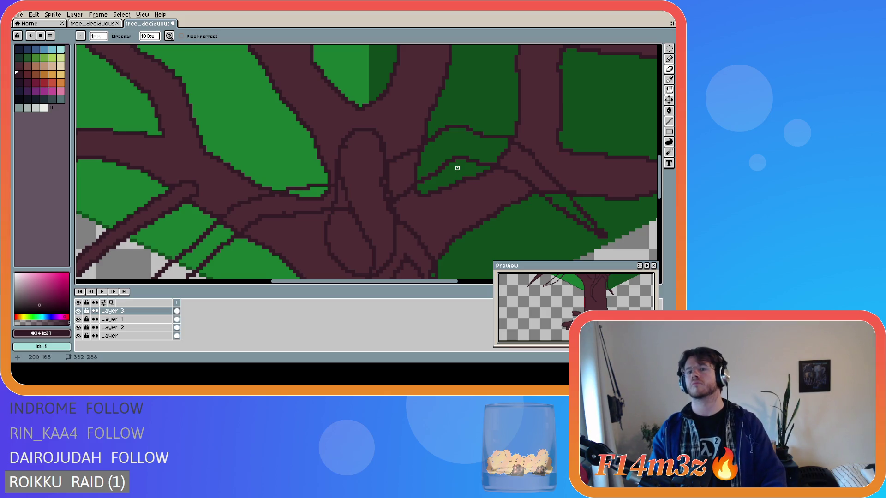
scroll(456, 168, "down", 1)
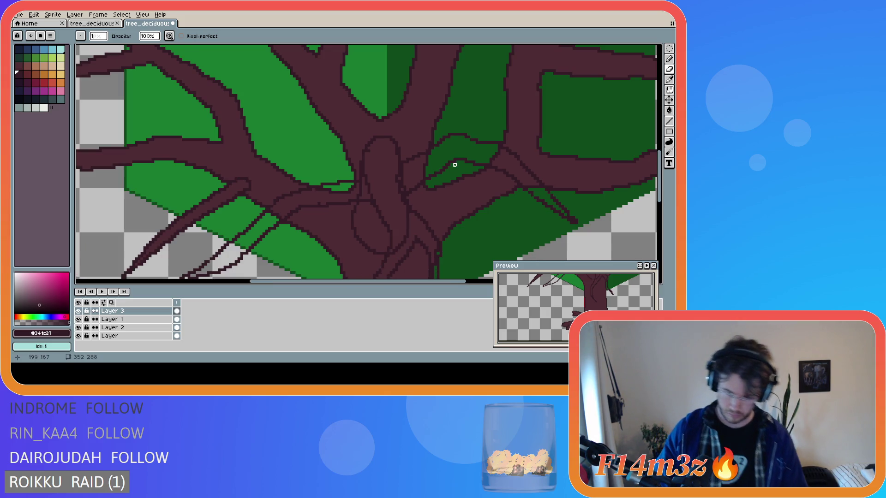
scroll(456, 167, "down", 1)
scroll(477, 179, "down", 1)
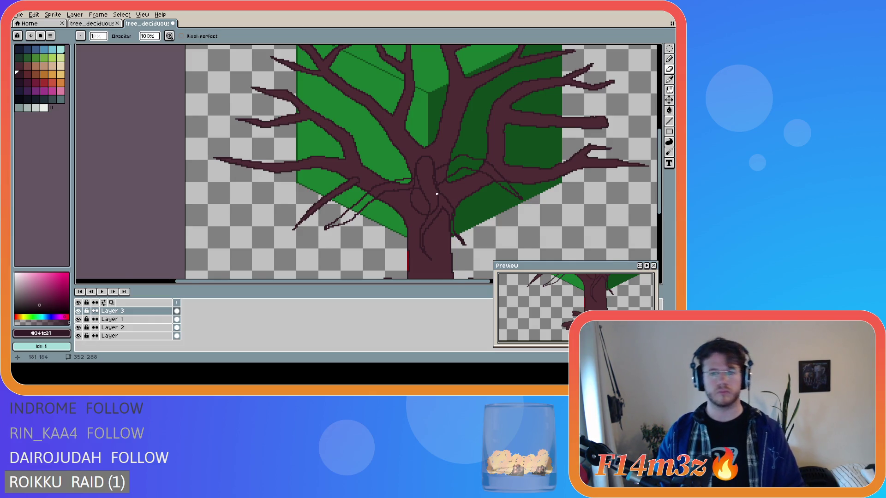
scroll(436, 194, "up", 1)
scroll(443, 181, "up", 1)
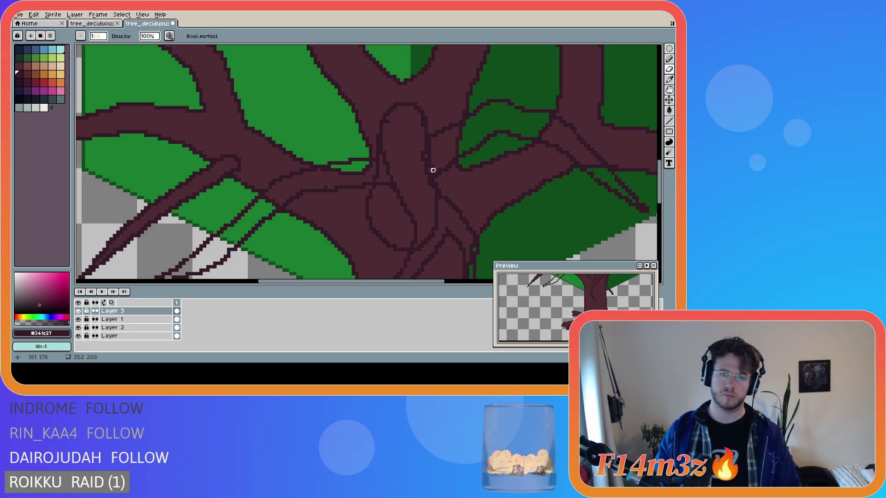
left_click_drag(429, 139, 428, 145)
left_click(429, 142)
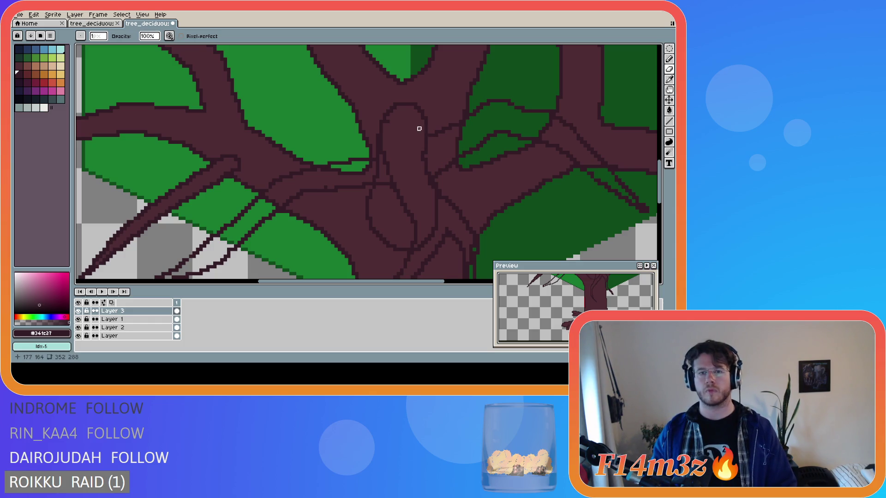
left_click(384, 122)
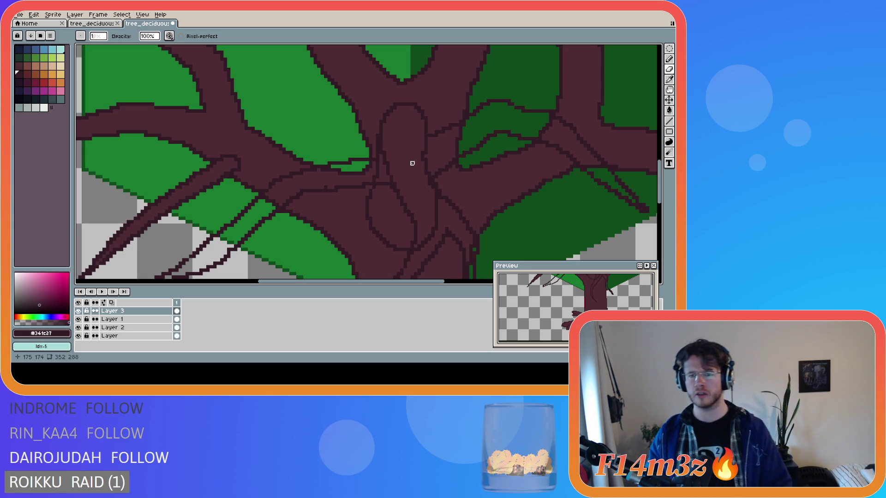
left_click(386, 207, "alt")
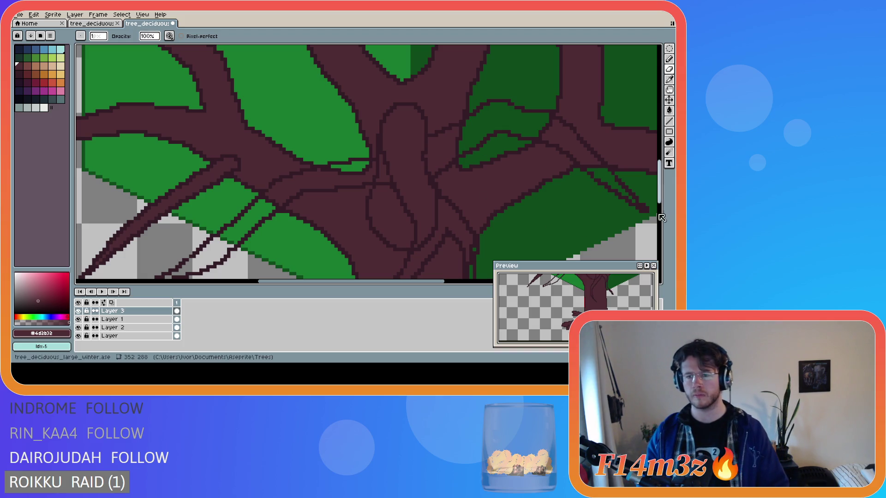
left_click_drag(661, 200, 660, 206)
left_click_drag(539, 152, 408, 167)
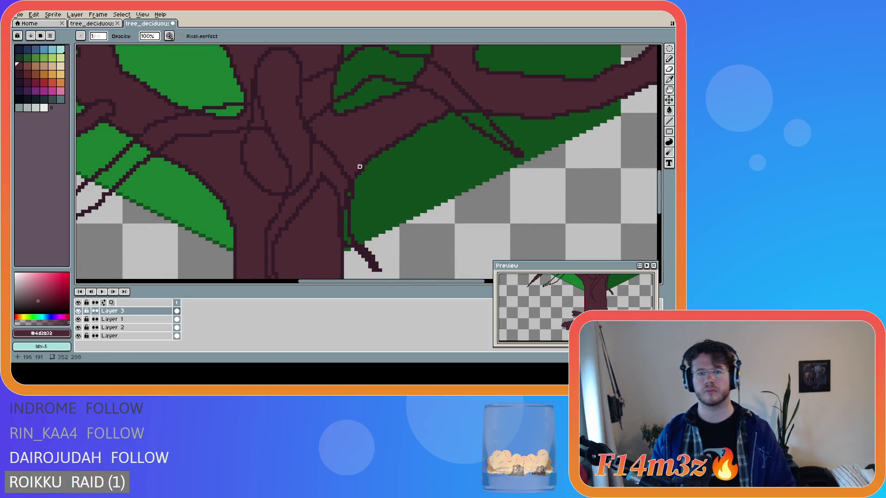
scroll(359, 166, "down", 1)
scroll(357, 168, "down", 1)
scroll(349, 173, "down", 1)
scroll(343, 177, "up", 1)
scroll(338, 180, "down", 1)
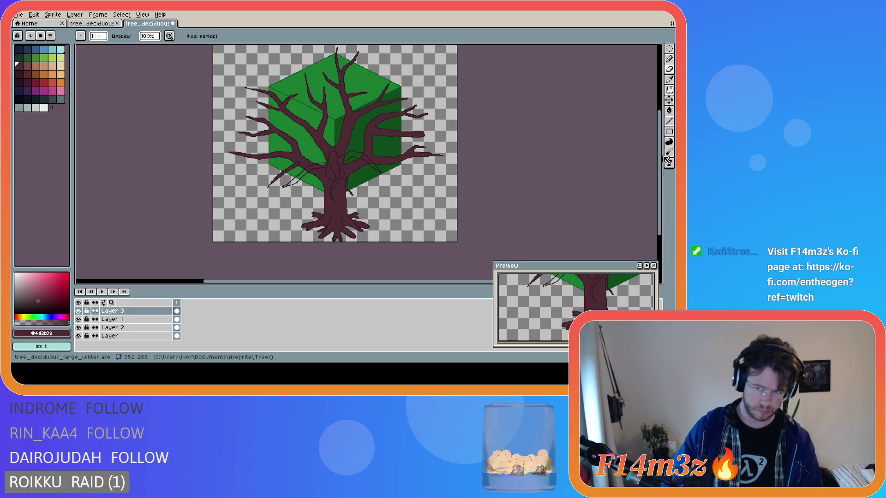
left_click_drag(659, 166, 660, 149)
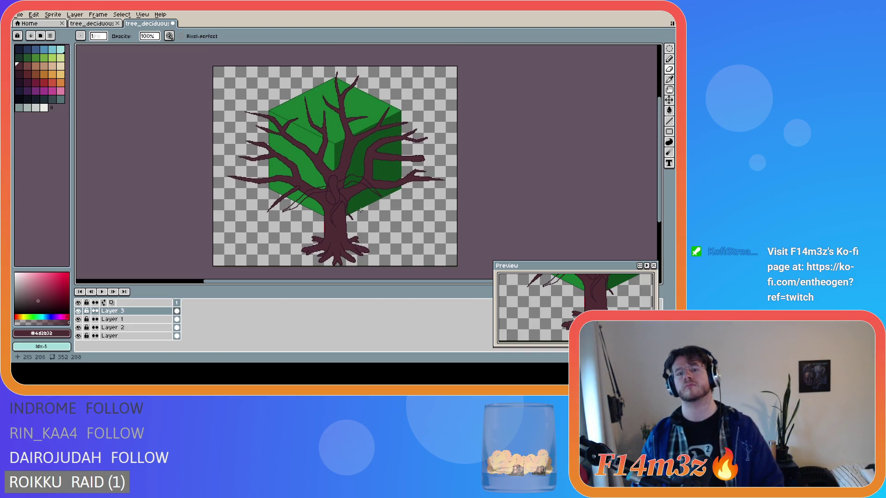
scroll(311, 214, "up", 1)
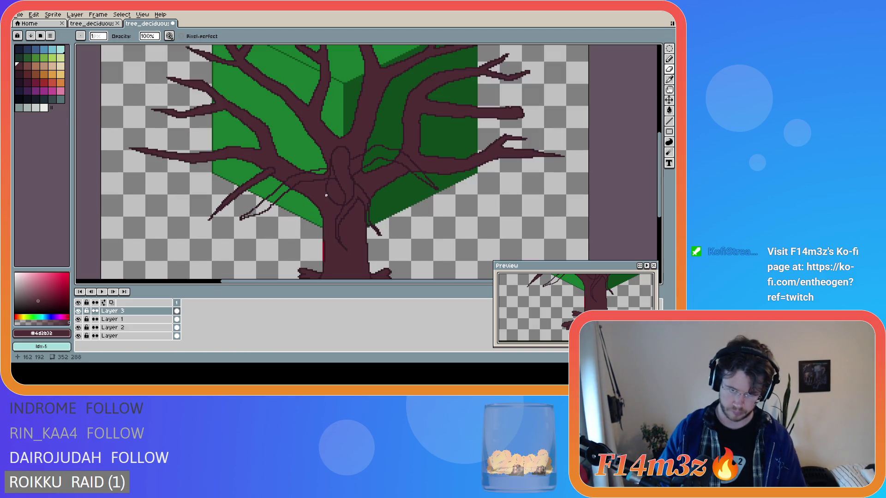
scroll(337, 192, "up", 1)
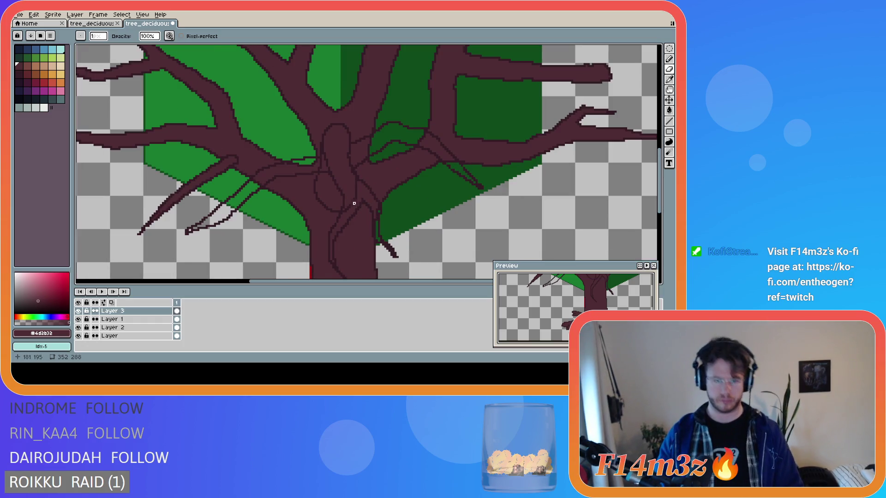
scroll(354, 200, "up", 1)
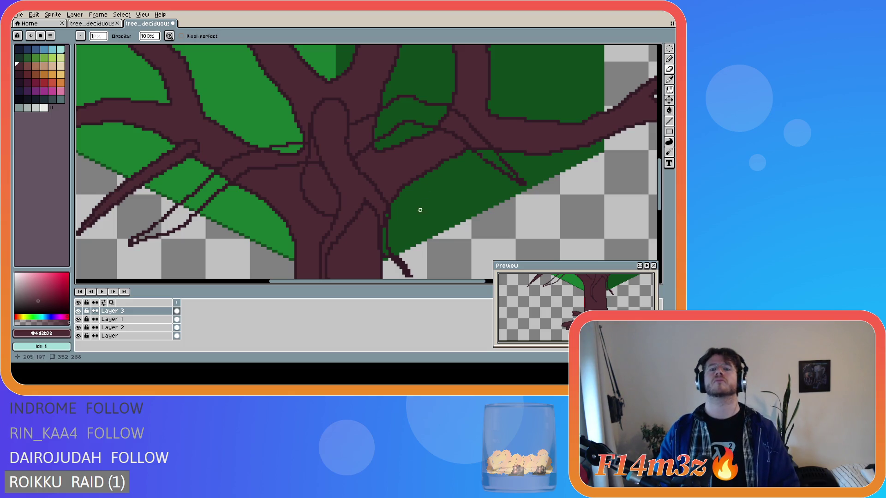
scroll(368, 186, "down", 1)
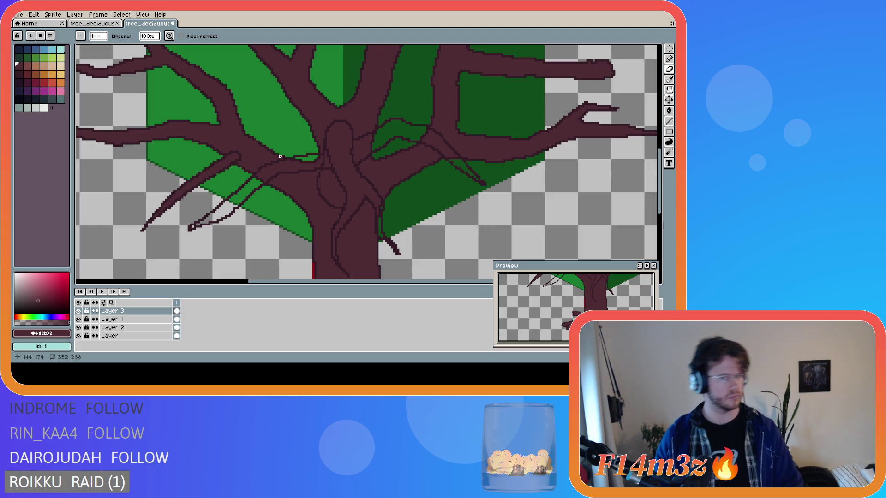
scroll(280, 156, "down", 1)
scroll(278, 157, "down", 1)
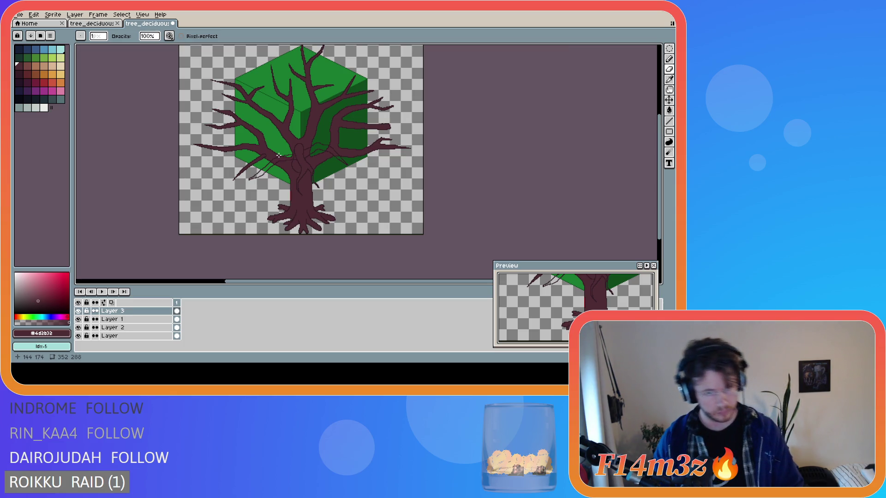
scroll(293, 169, "up", 2)
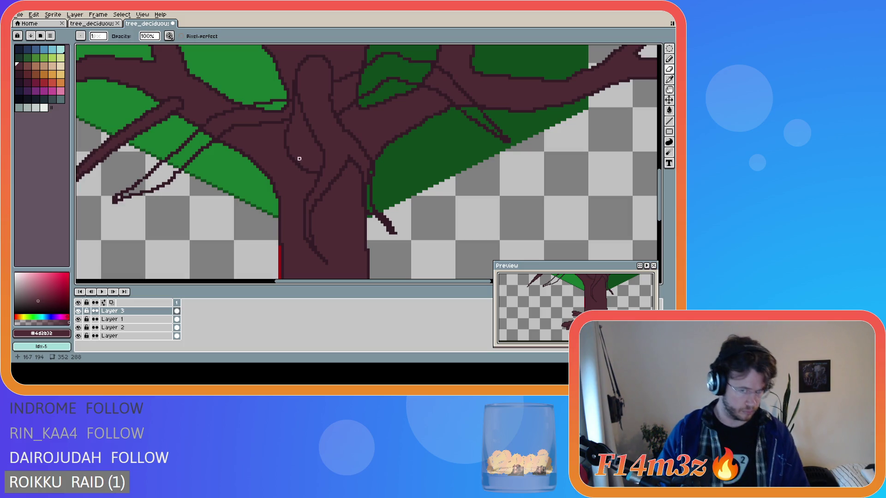
scroll(336, 151, "down", 1)
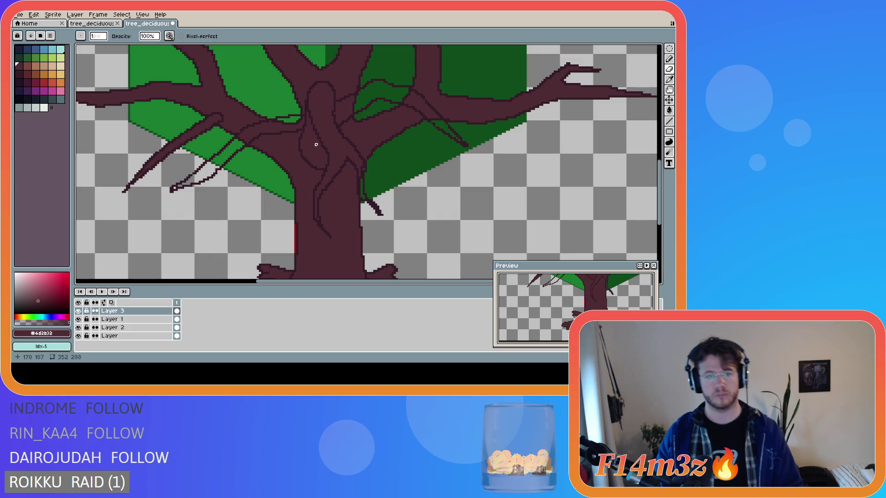
scroll(309, 138, "up", 1)
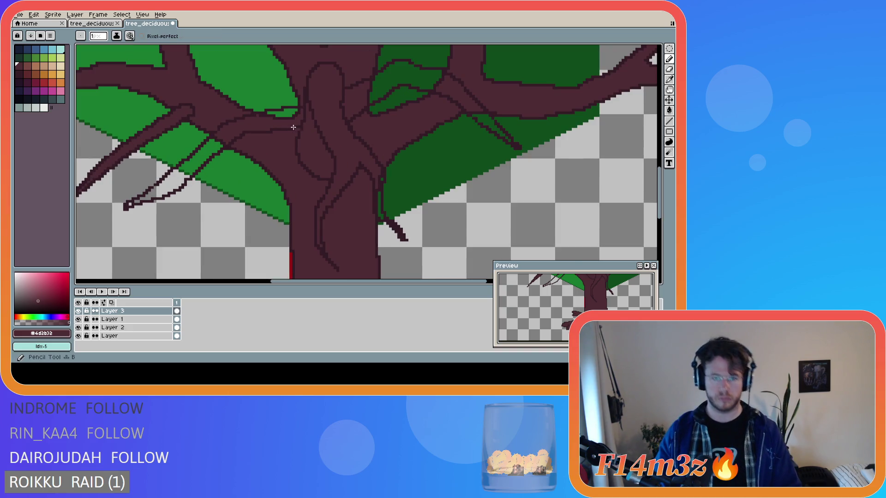
Undo the last eraser stroke on the trunk, pick the dark outline maroon #341c27, and return to erasing.
key("v")
key("b")
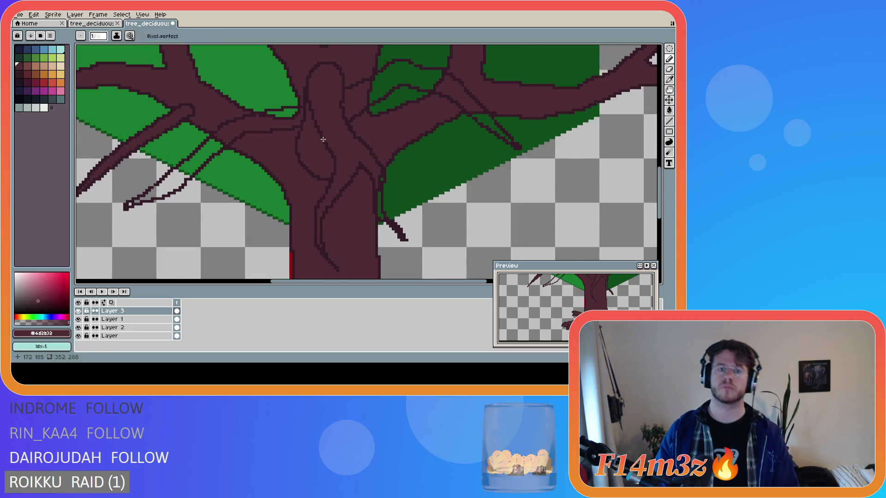
key("ctrl+z")
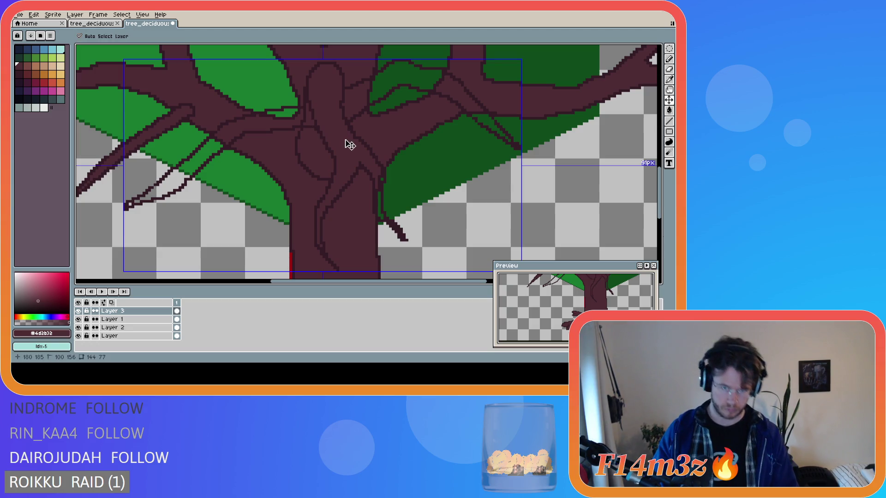
key("b")
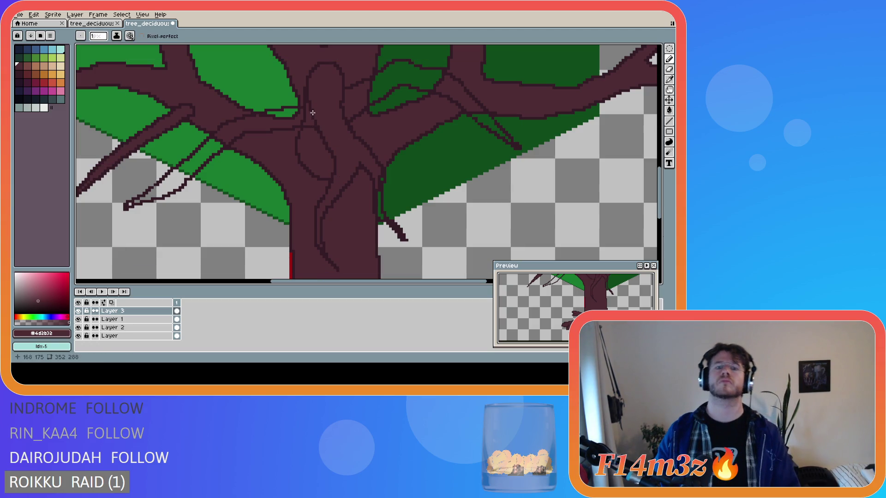
left_click(307, 106, "alt")
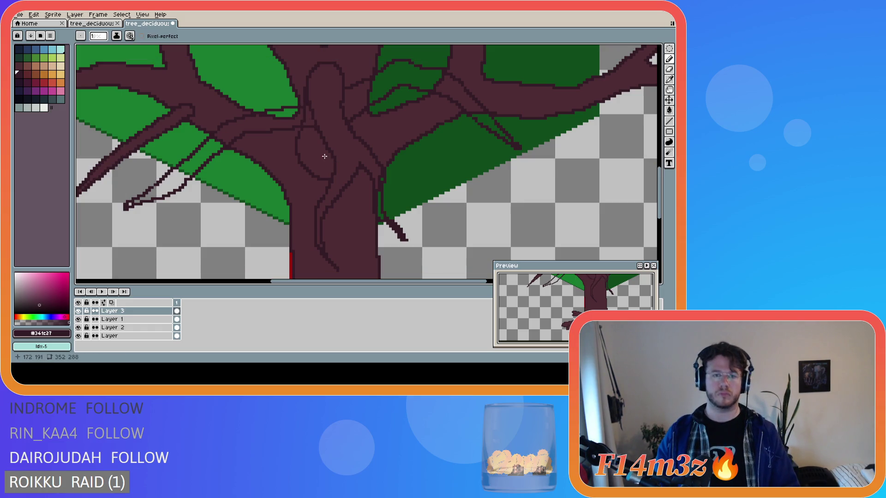
key("e")
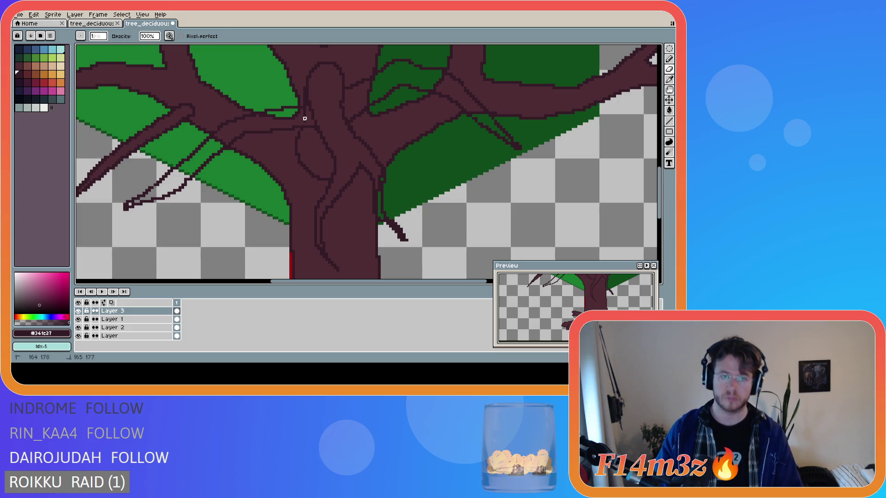
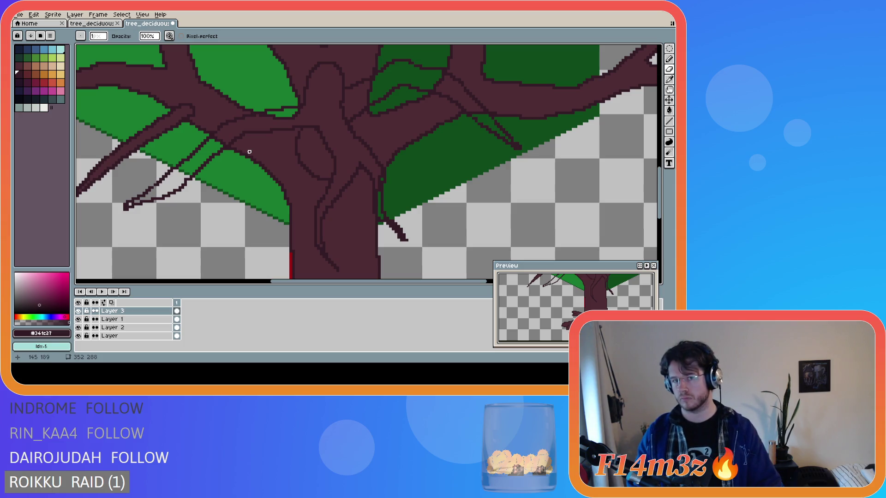
scroll(249, 152, "down", 3)
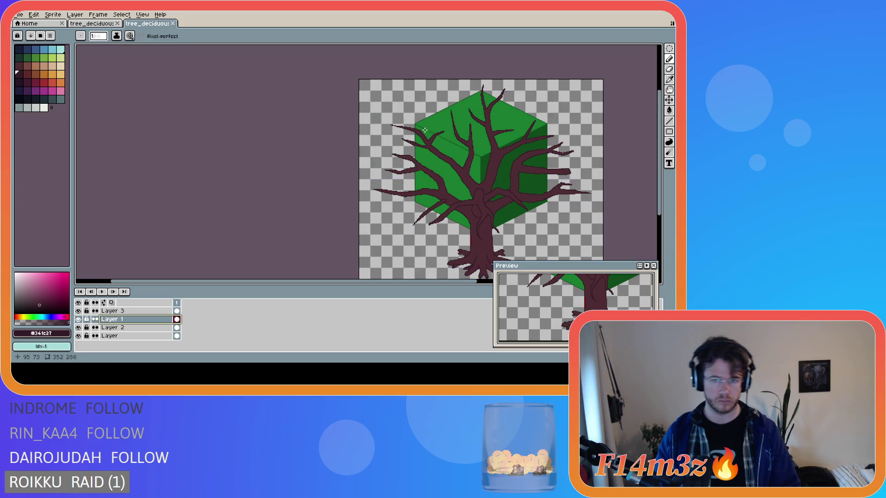
scroll(413, 130, "up", 2)
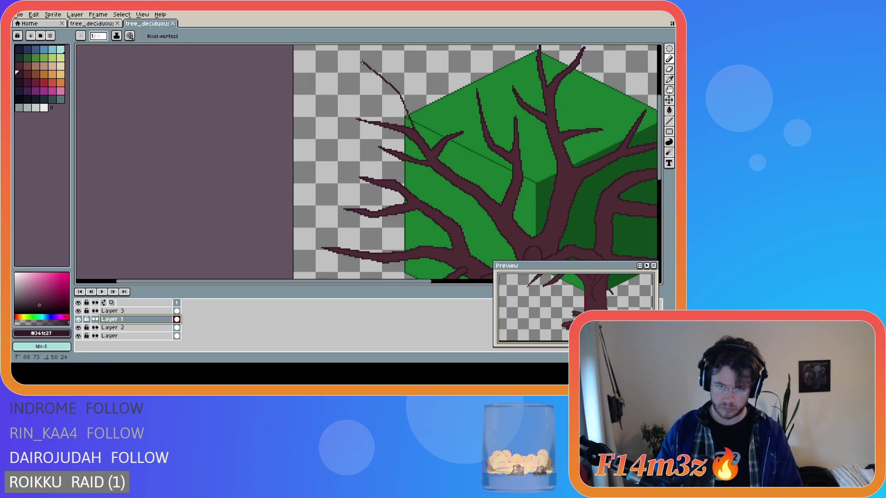
Sketch trial twigs up-left from the upper-left branch, undoing each rejected attempt.
key("ctrl+z")
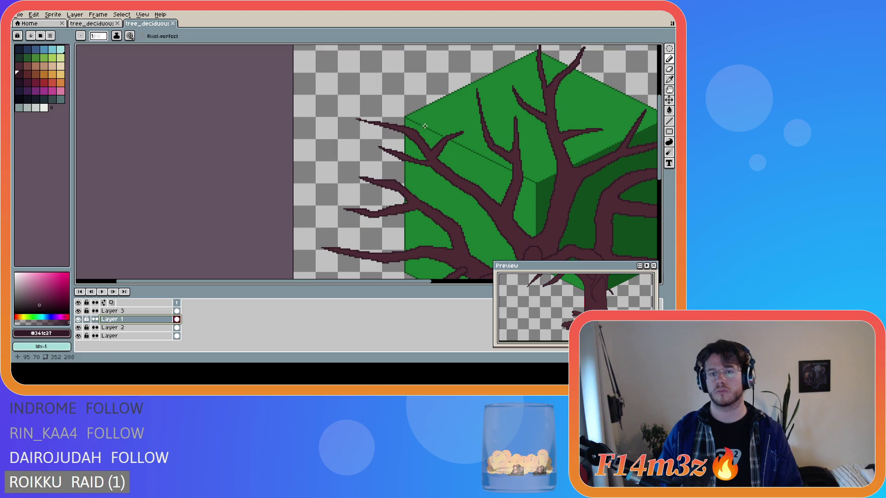
key("ctrl+z")
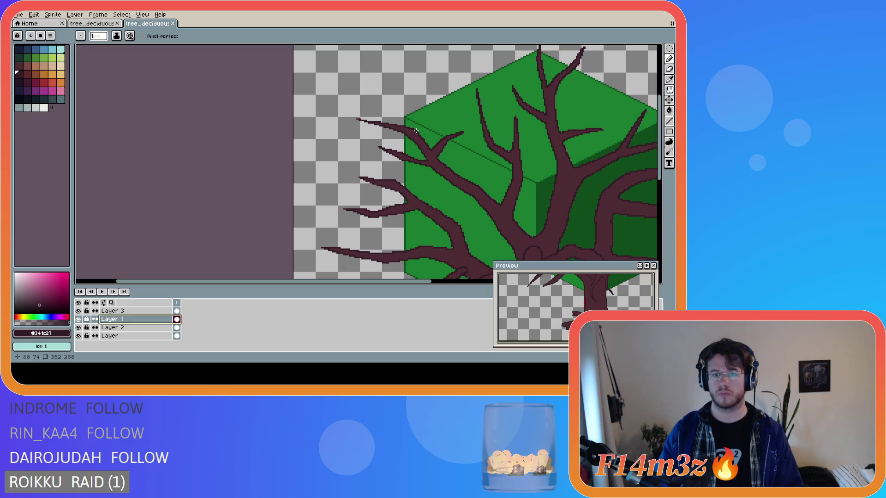
left_click_drag(399, 104, 374, 93)
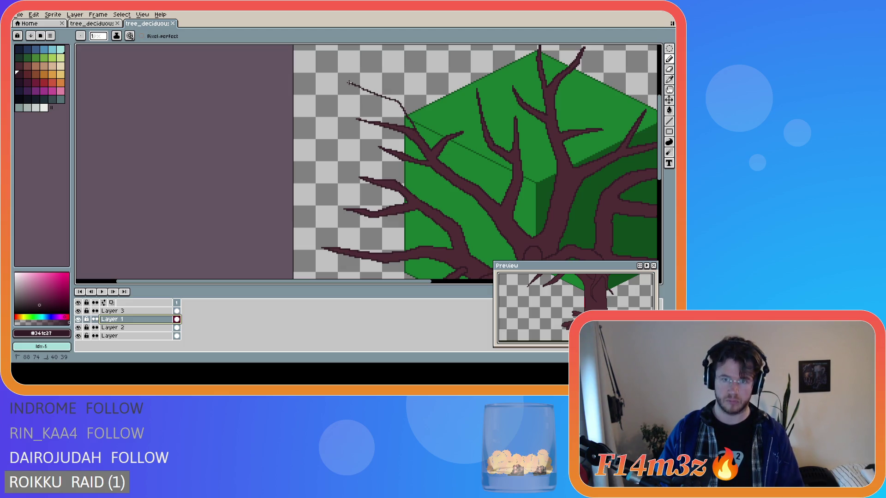
key("ctrl+z")
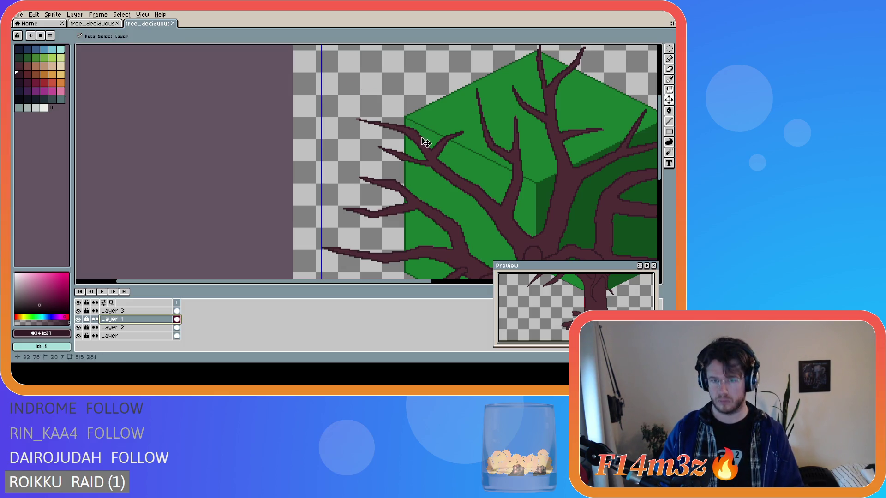
key("ctrl+z")
key("ctrl+z")
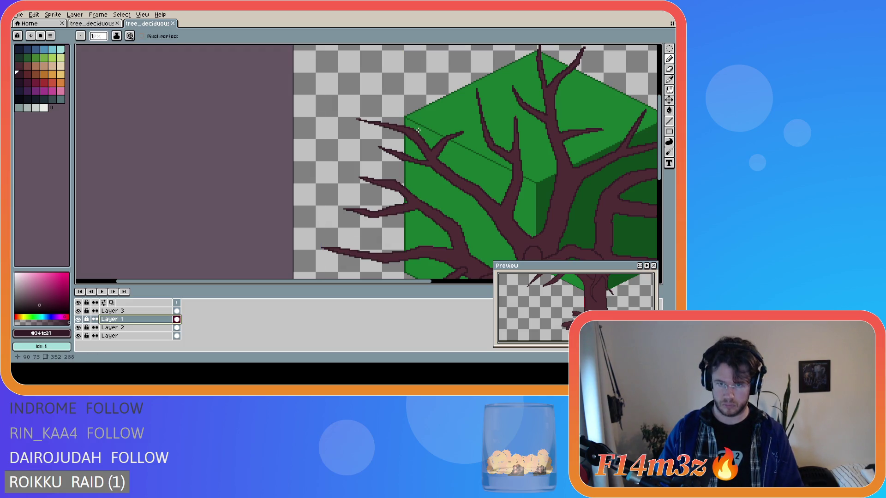
key("ctrl+z")
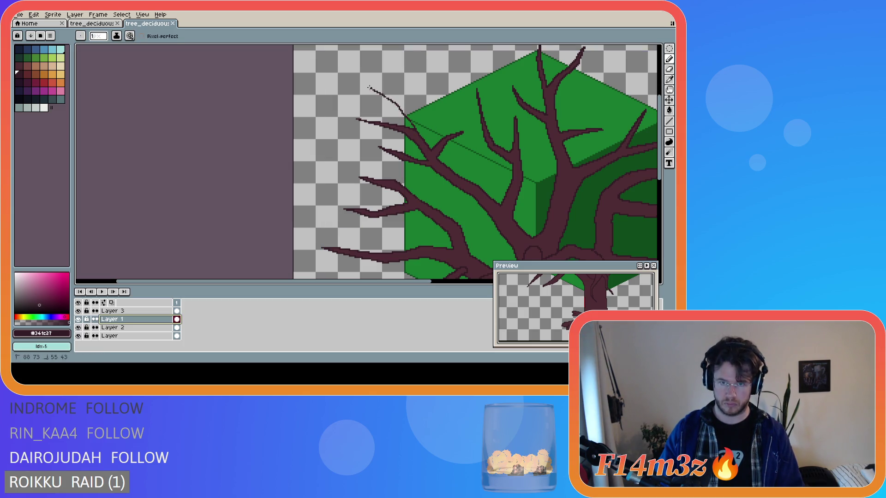
key("ctrl+z")
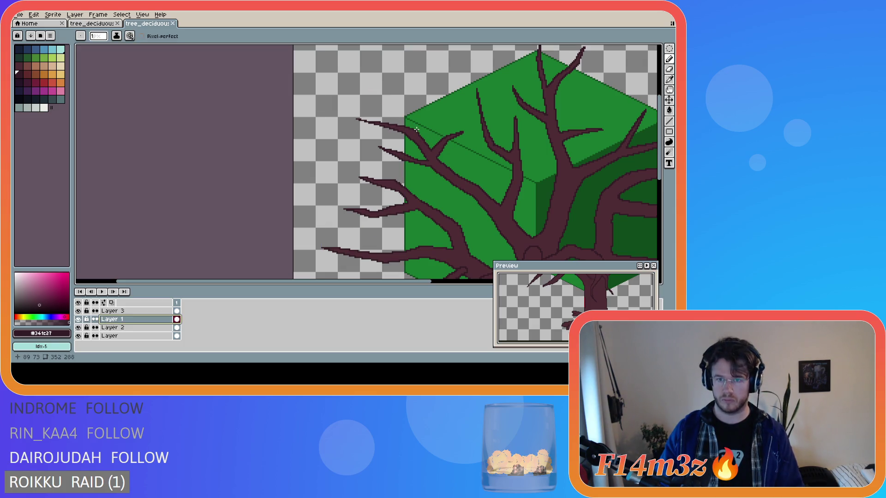
key("ctrl+z")
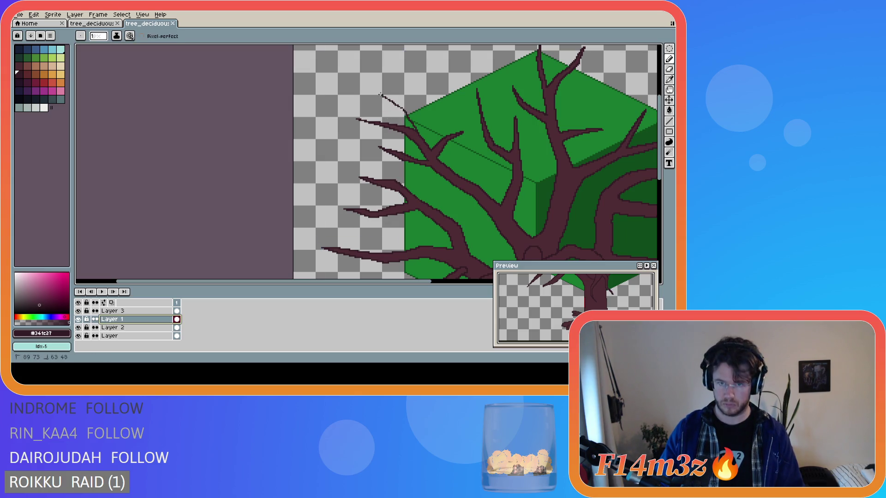
key("ctrl+z")
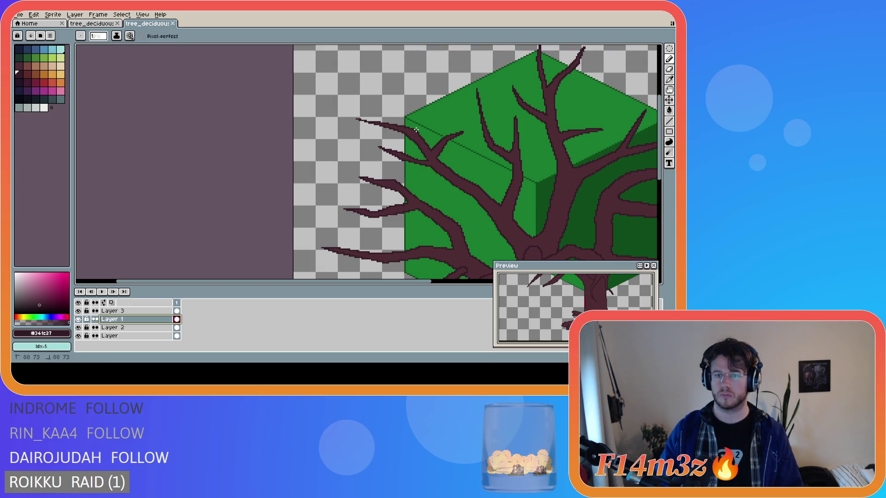
key("ctrl+z")
key("ctrl+z")
Draw a thin dark twig up-left from the branch, reaching past the cube's top-left edge.
left_click_drag(396, 97, 418, 130)
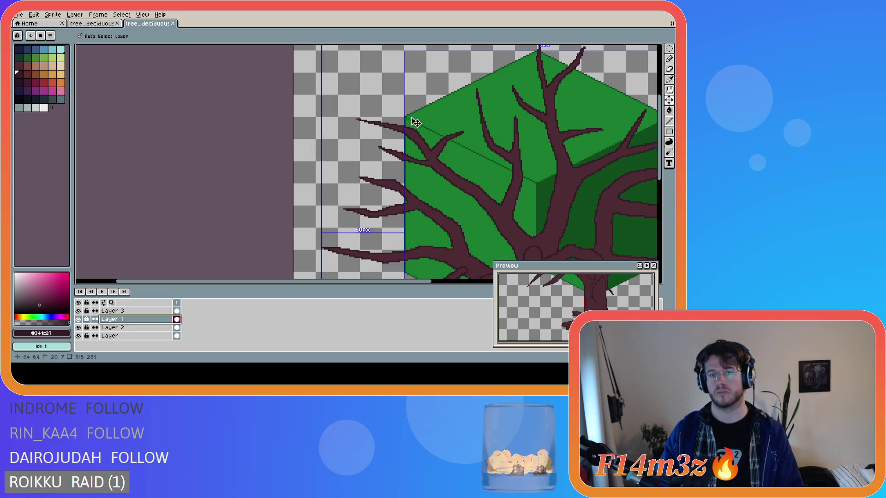
mouse_move(393, 93)
left_mouse_down()
mouse_move(369, 85)
mouse_move(398, 108)
left_mouse_up()
key("ctrl+z")
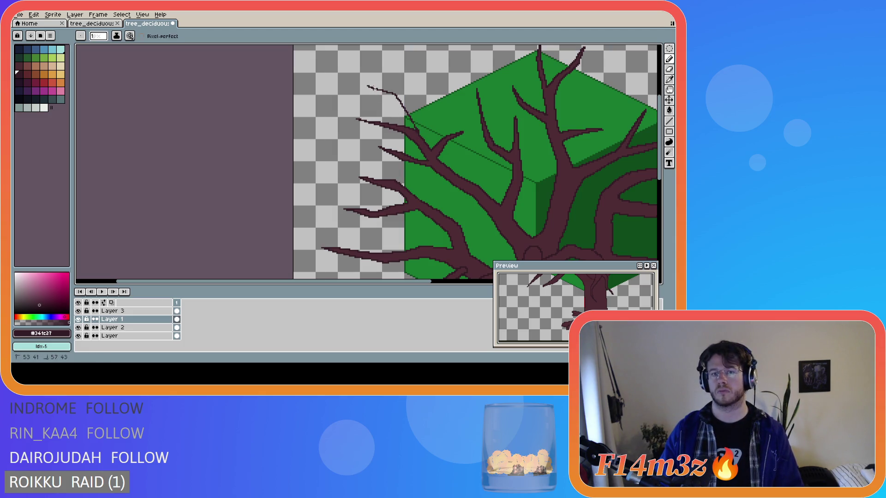
key("ctrl+z")
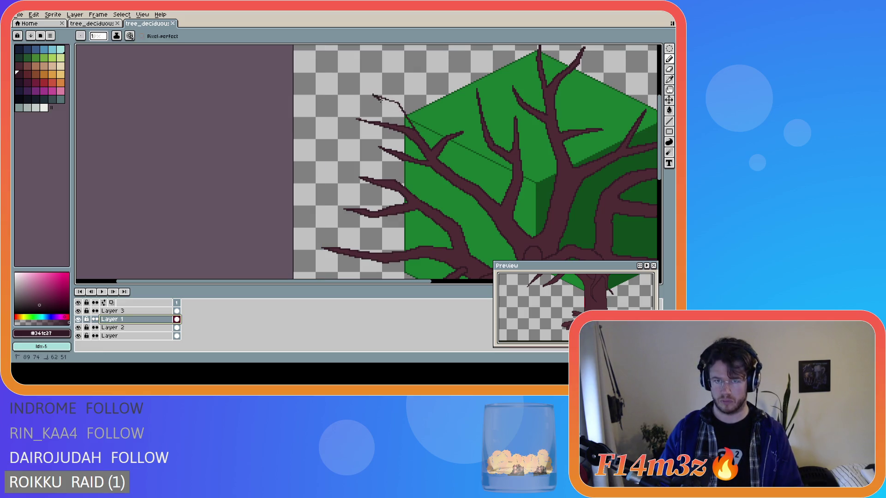
key("ctrl+z")
left_click_drag(415, 129, 371, 91)
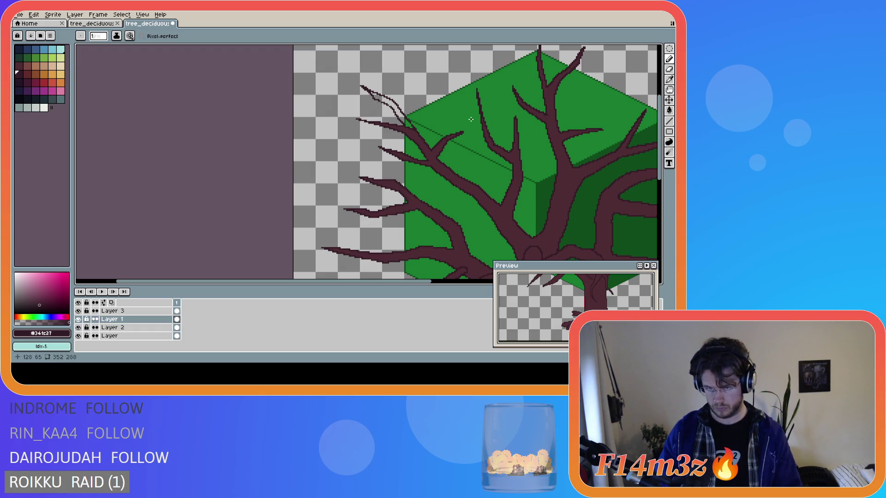
scroll(444, 99, "down", 2)
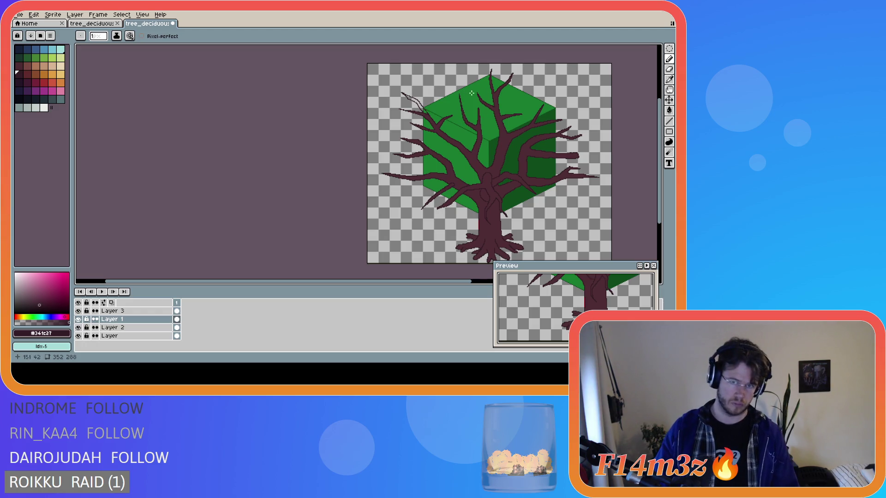
scroll(440, 79, "up", 1)
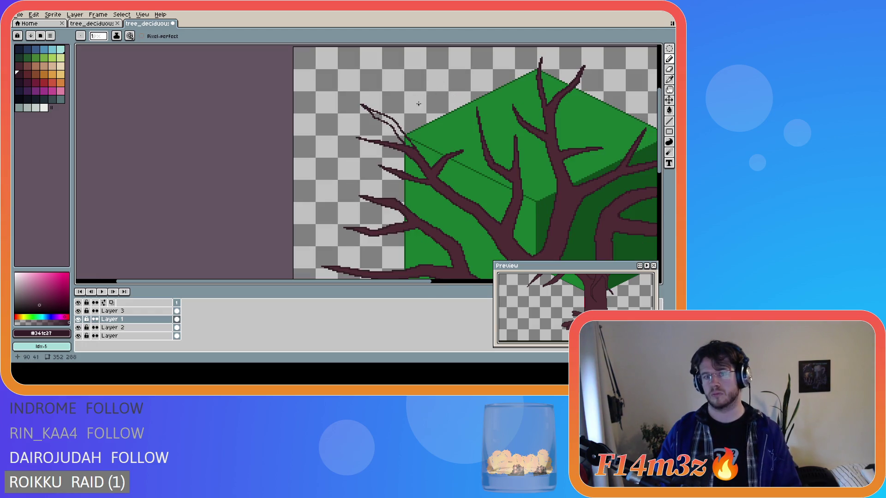
scroll(418, 103, "up", 1)
Flood-fill the outlined upper-left branch solid dark brown and recentre the tree in view.
key("g")
left_click(410, 161, "alt")
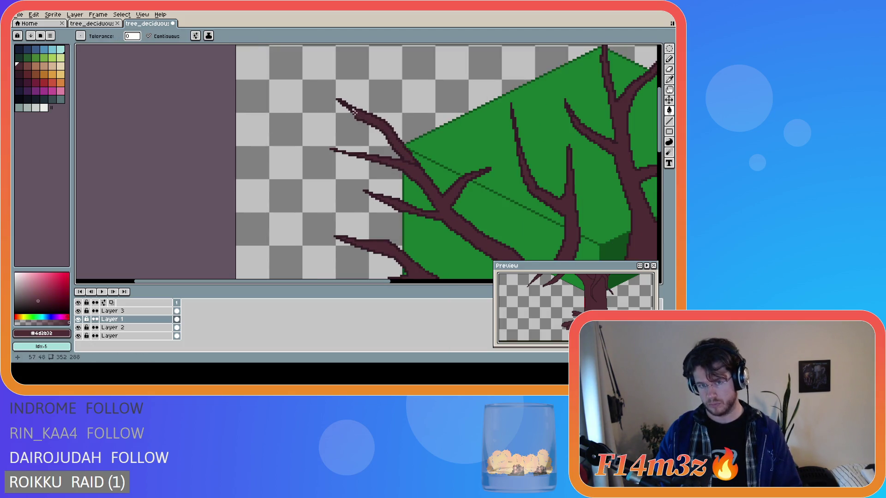
key("b")
scroll(409, 175, "up", 1)
scroll(409, 175, "up", 1)
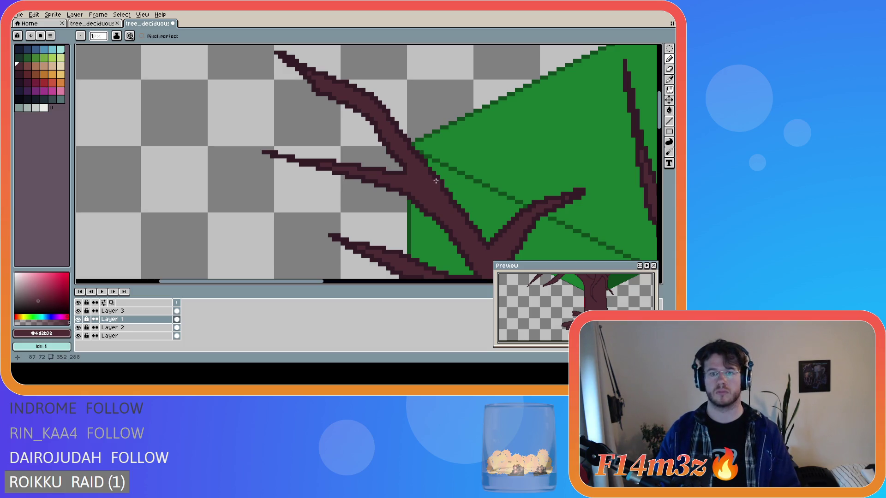
scroll(434, 181, "down", 1)
scroll(436, 180, "down", 1)
left_click_drag(375, 282, 451, 284)
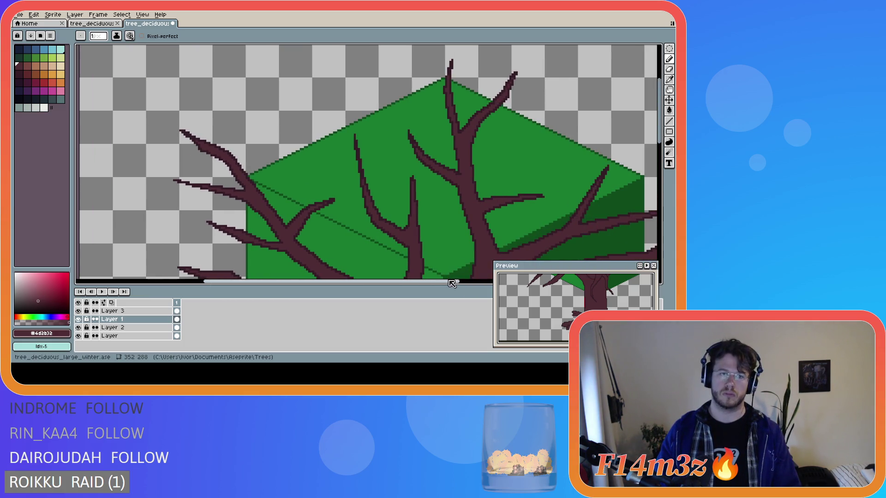
scroll(585, 136, "down", 1)
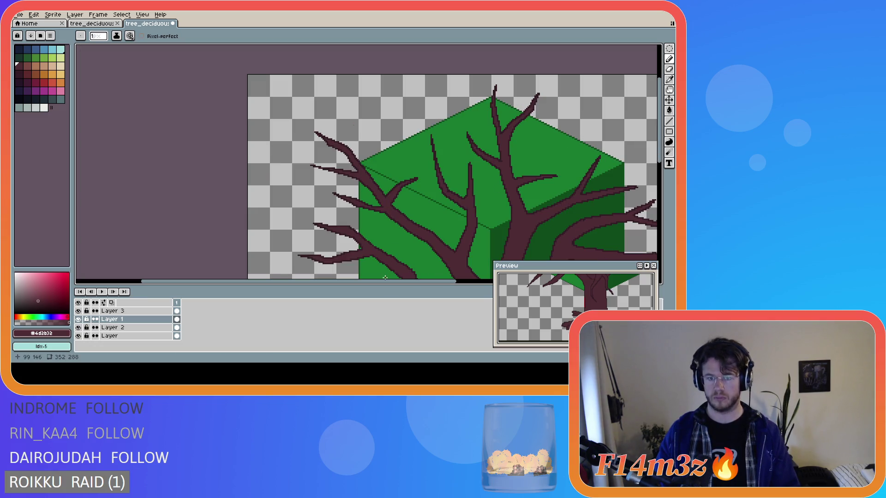
left_click_drag(395, 283, 465, 283)
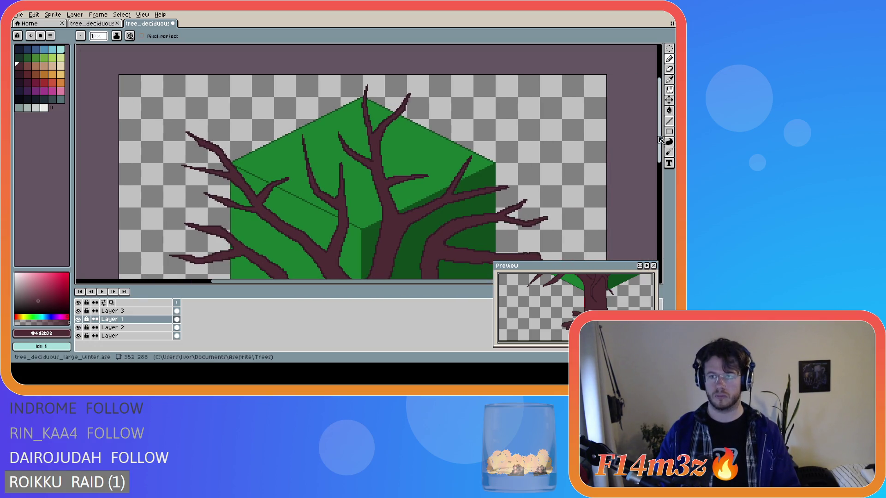
left_click_drag(661, 141, 660, 171)
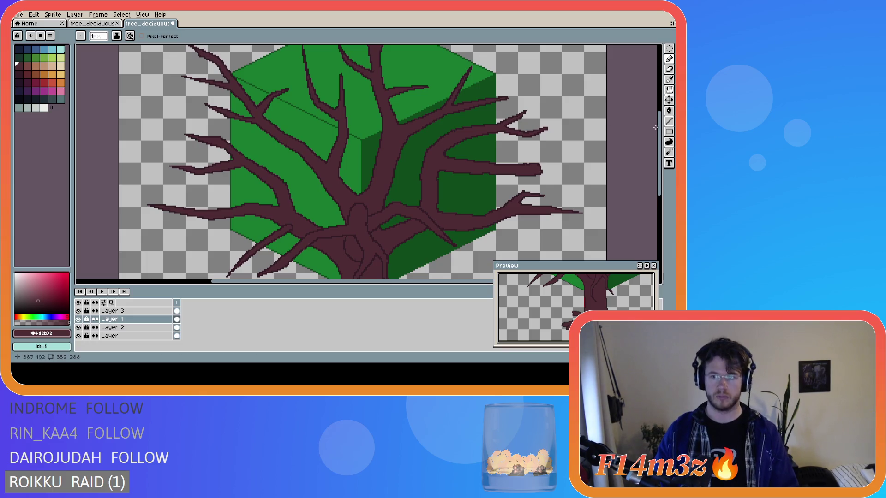
left_click_drag(655, 127, 659, 173)
scroll(602, 141, "down", 1)
scroll(602, 142, "down", 1)
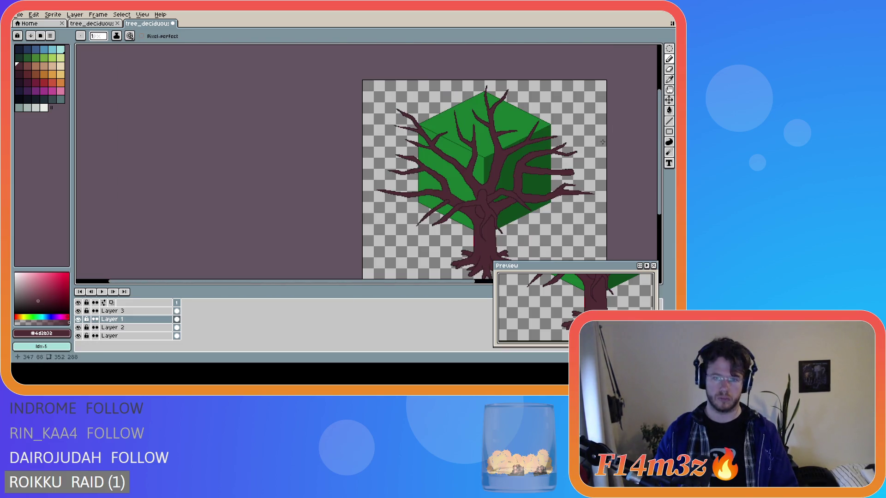
left_click_drag(464, 283, 657, 284)
mouse_move(662, 167)
left_mouse_down()
mouse_move(662, 175)
mouse_move(662, 168)
left_mouse_up()
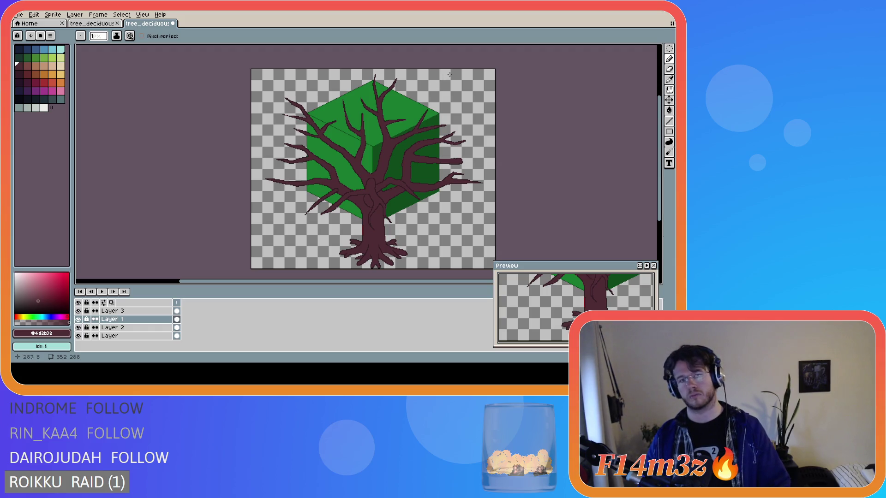
scroll(442, 86, "up", 2)
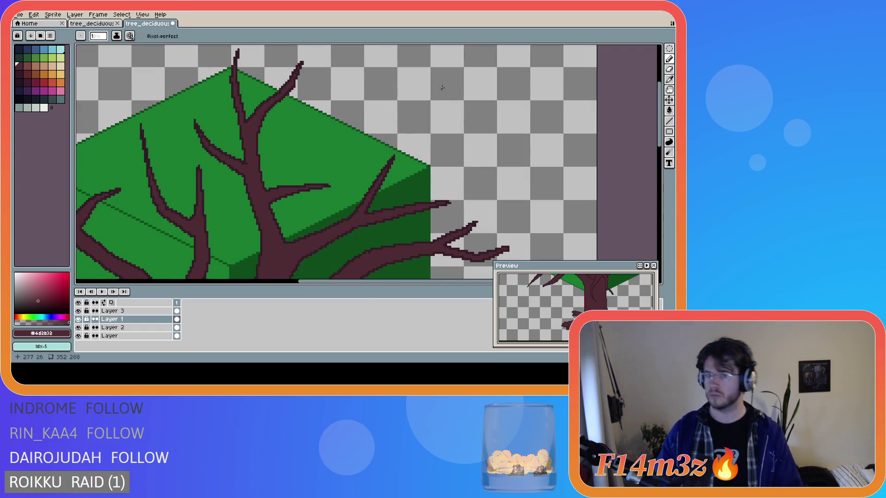
scroll(393, 137, "down", 2)
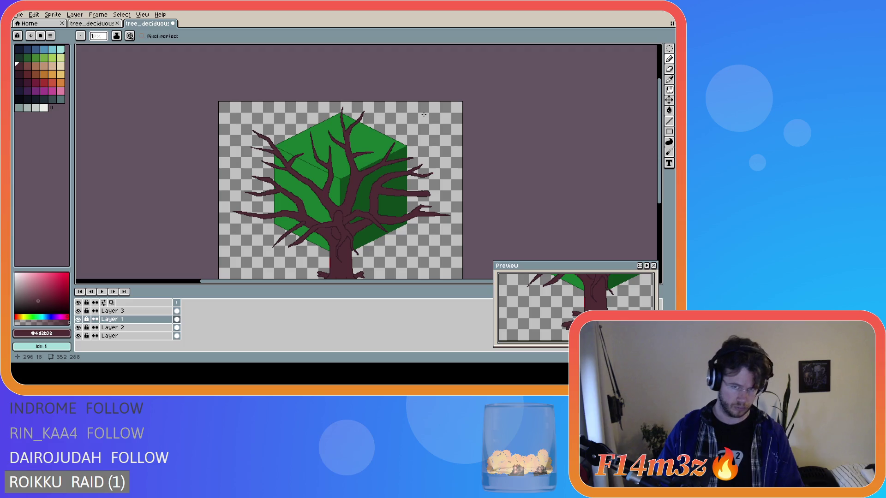
scroll(422, 115, "up", 2)
Sample the leaf green and enlarge the brush to size 6 while cycling drawing tools.
key("b")
left_click(356, 158, "alt")
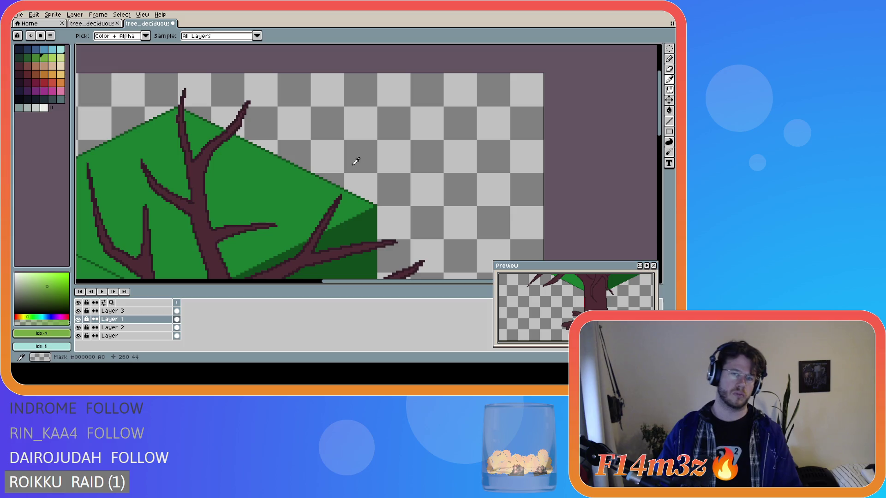
key("plus")
key("plus")
key("plus")
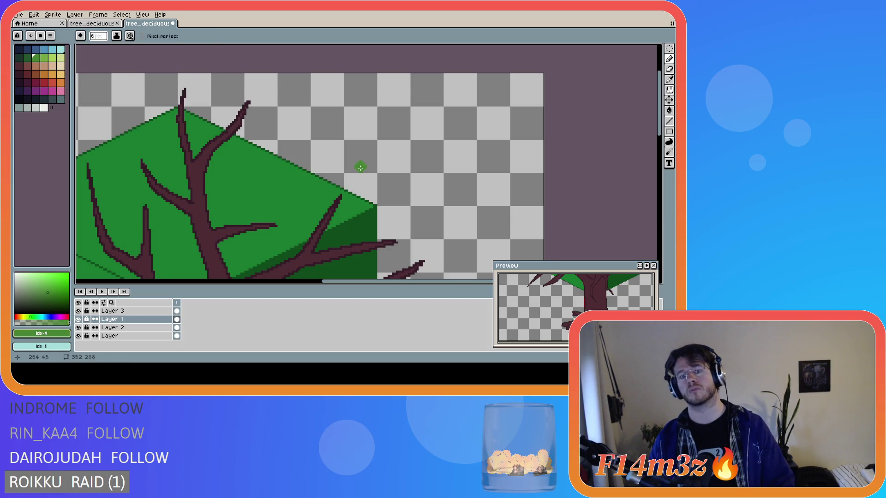
key("v")
key("b")
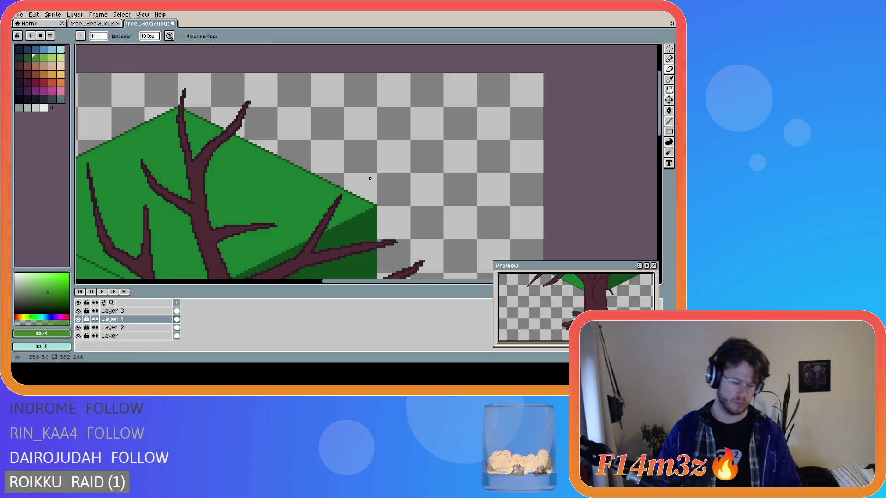
scroll(374, 184, "down", 5)
scroll(364, 168, "up", 5)
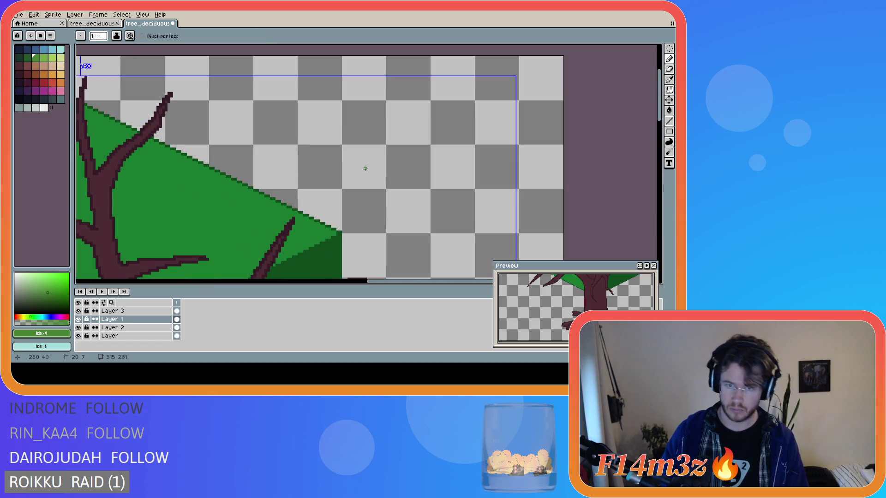
key("e")
scroll(366, 169, "up", 1)
scroll(364, 168, "up", 2)
scroll(364, 169, "down", 6)
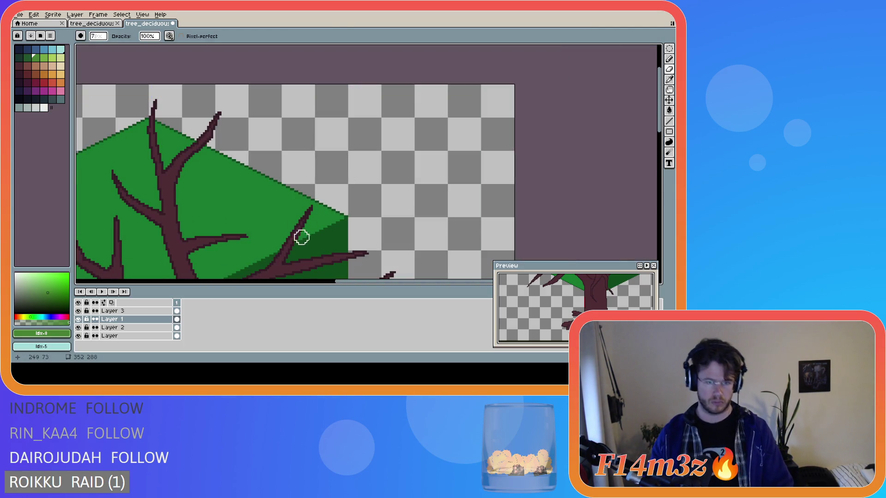
Draw a thin twig off the lower right limb and sample the dark branch brown for a 1px pencil.
left_click_drag(326, 204, 300, 221)
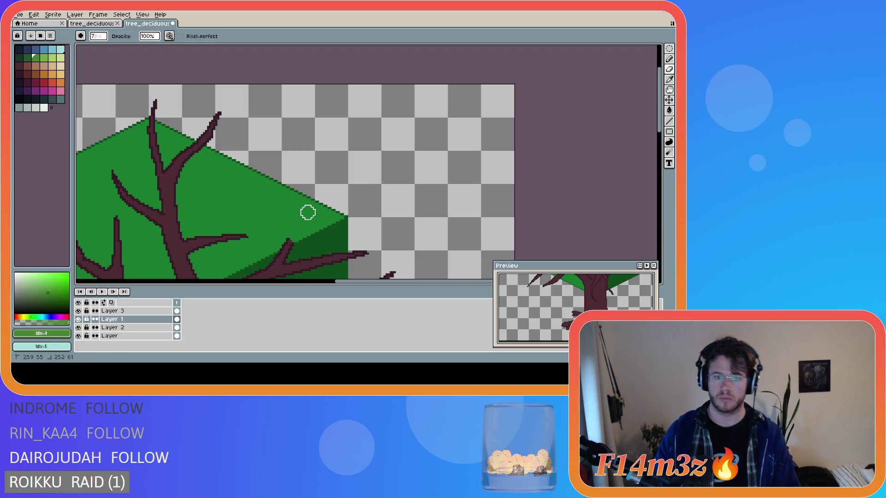
key("i")
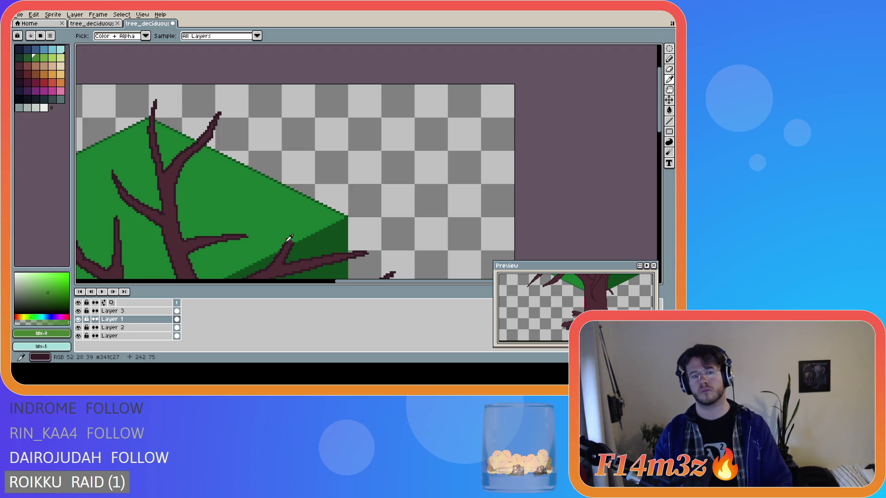
left_click(286, 244)
key("b")
key("e")
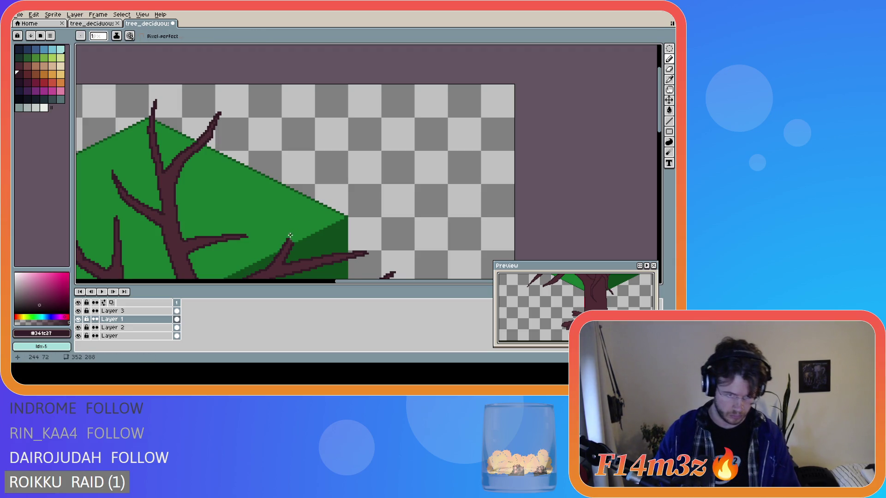
scroll(288, 241, "down", 1)
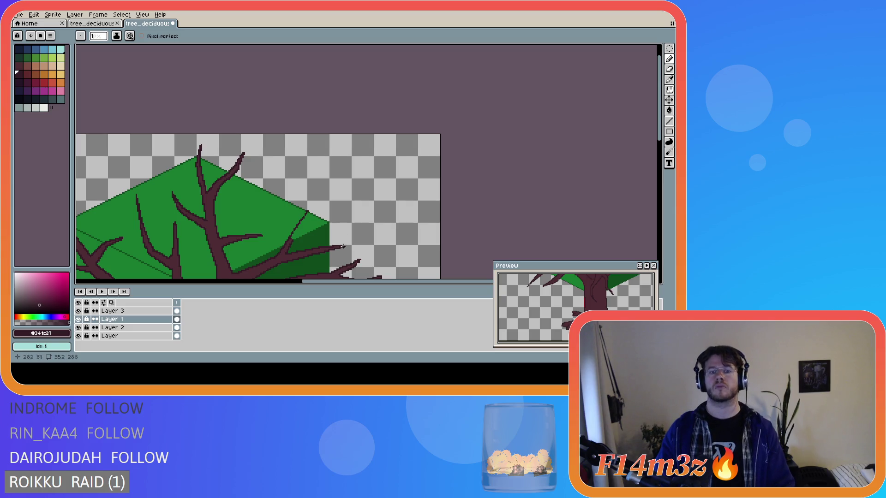
left_click_drag(306, 211, 356, 209)
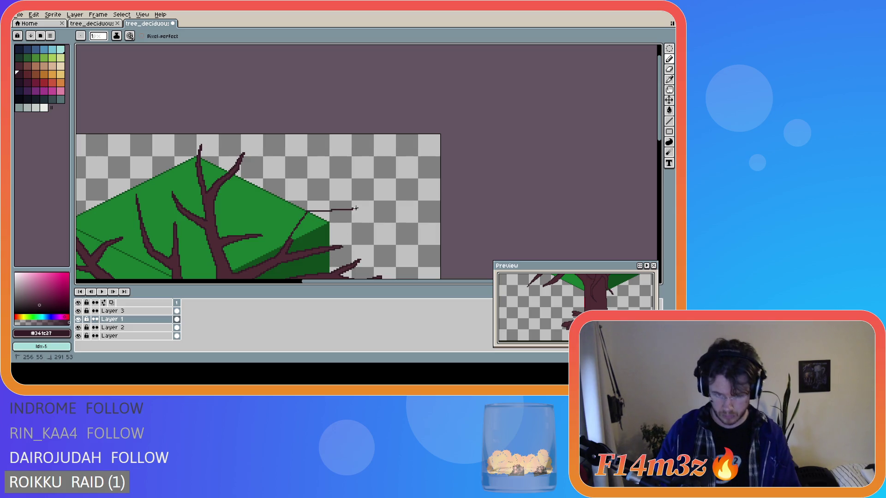
mouse_move(292, 240)
left_mouse_down()
mouse_move(309, 217)
mouse_move(338, 211)
left_mouse_up()
key("ctrl+z")
key("ctrl+z")
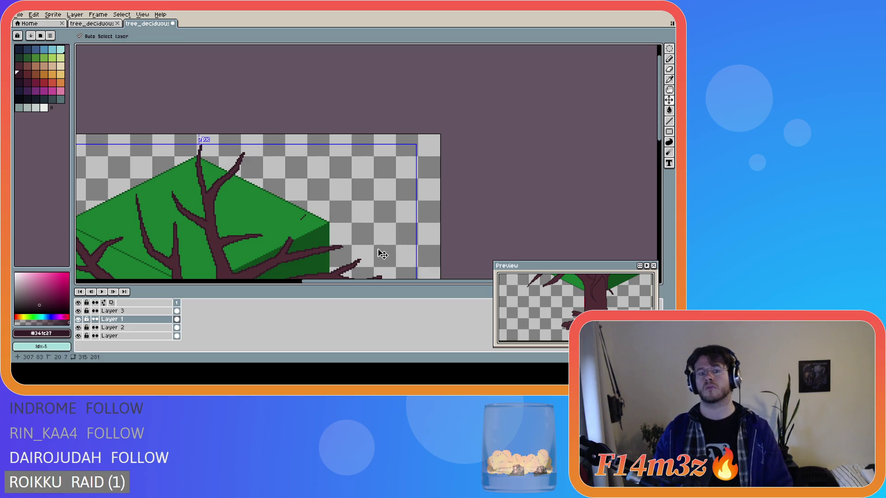
scroll(351, 260, "down", 2)
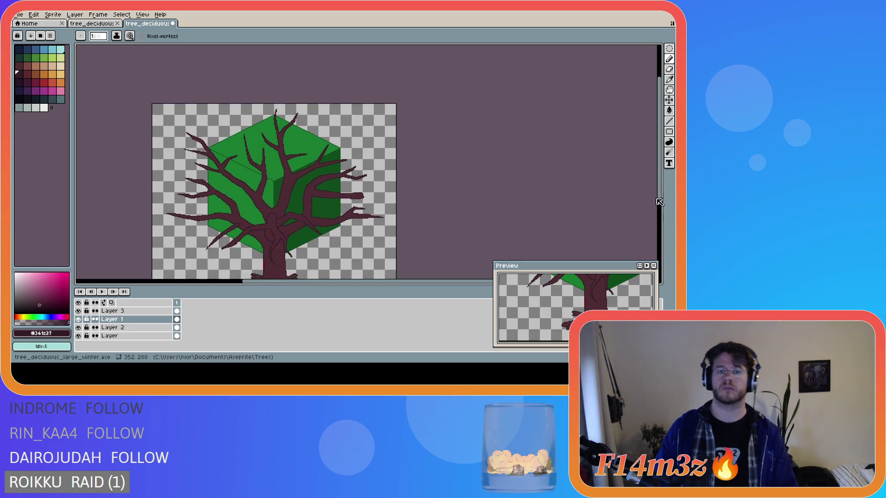
left_click_drag(662, 170, 657, 218)
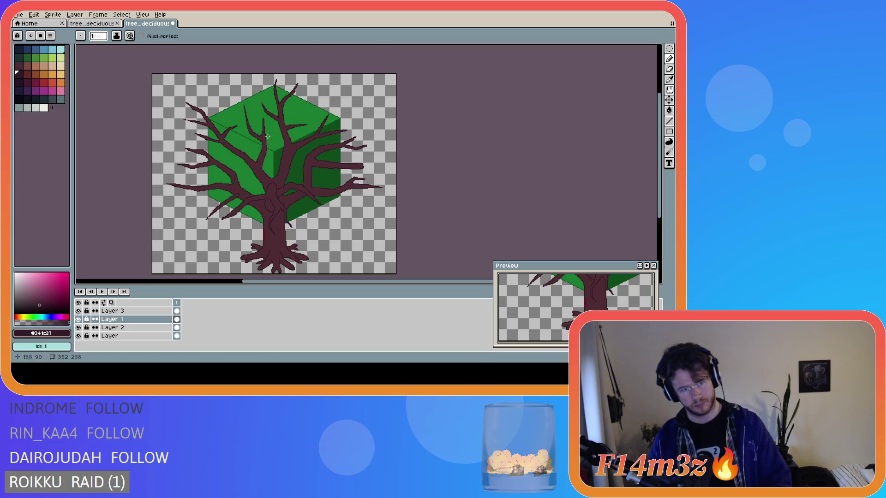
scroll(211, 136, "up", 3)
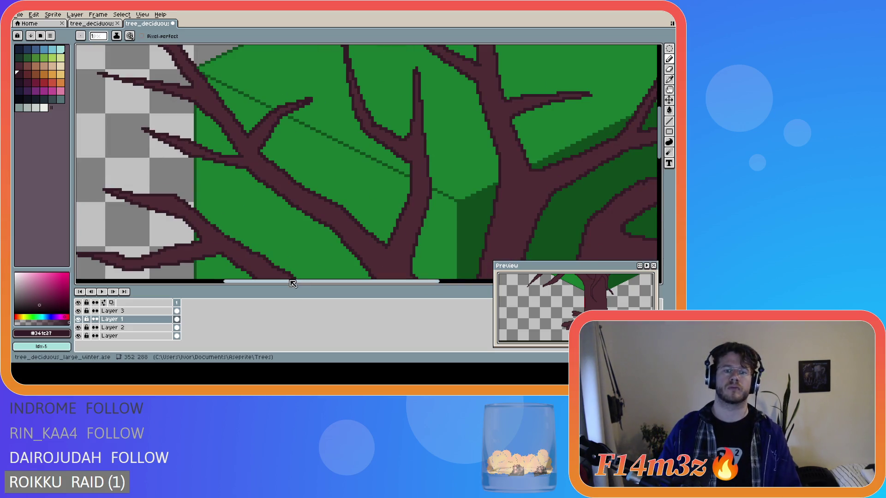
left_click_drag(246, 284, 198, 284)
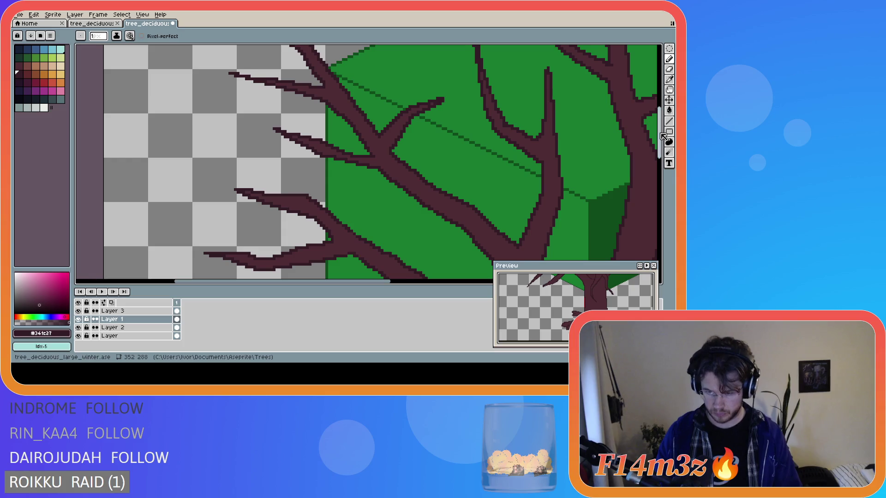
left_click_drag(662, 135, 662, 83)
key("b")
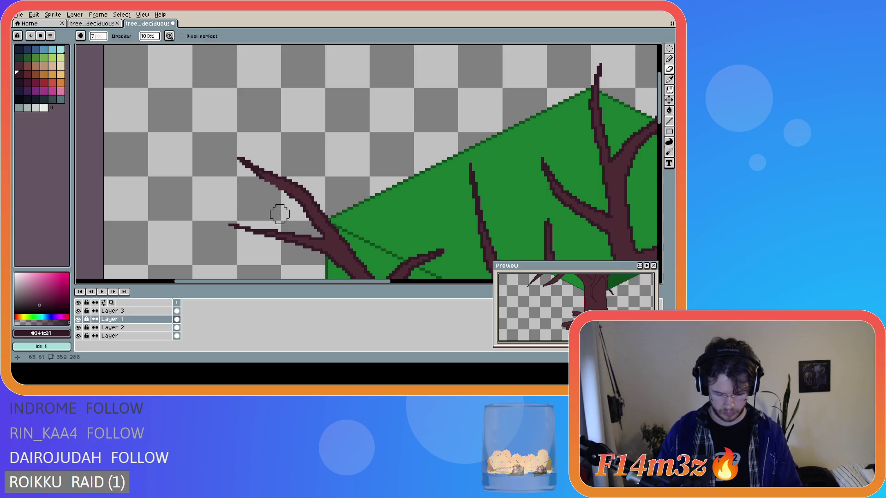
key("i")
key("b")
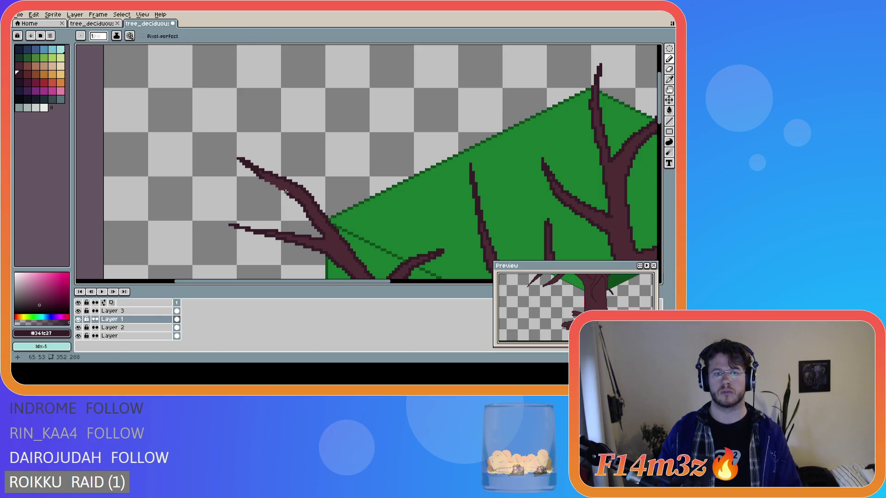
key("ctrl")
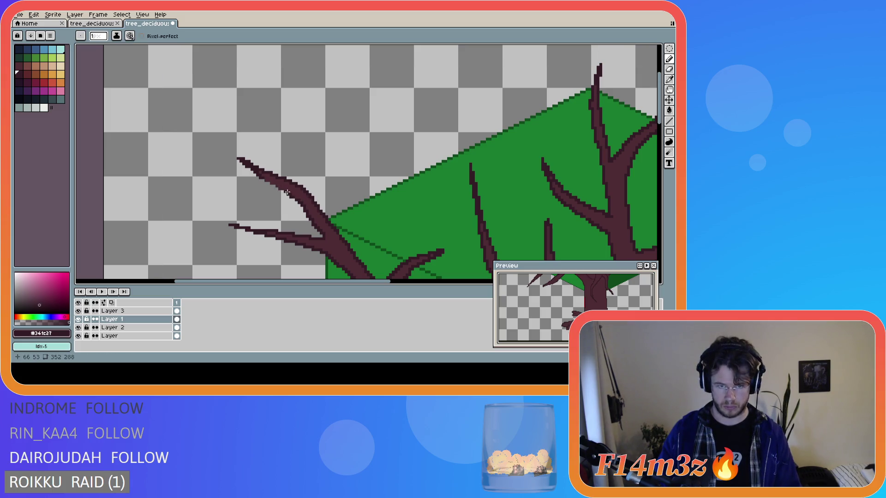
key("ctrl")
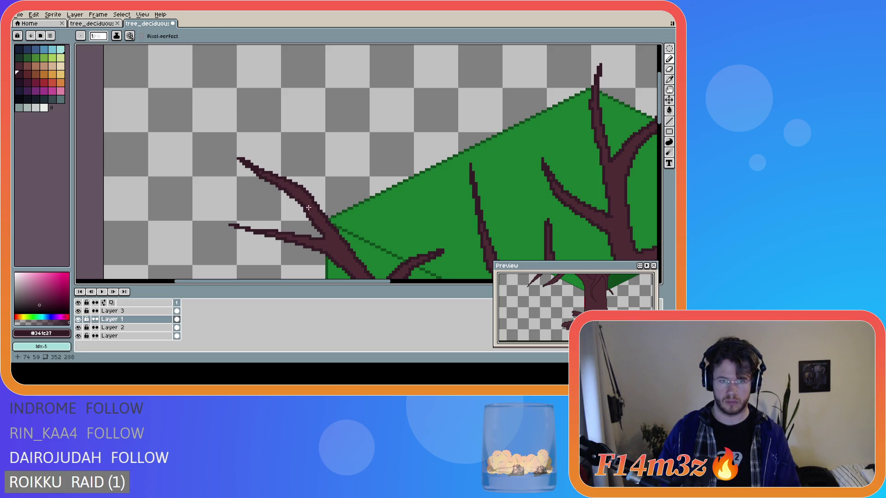
scroll(341, 217, "down", 3)
mouse_move(405, 284)
left_mouse_down()
mouse_move(384, 284)
mouse_move(418, 285)
left_mouse_up()
scroll(256, 205, "up", 2)
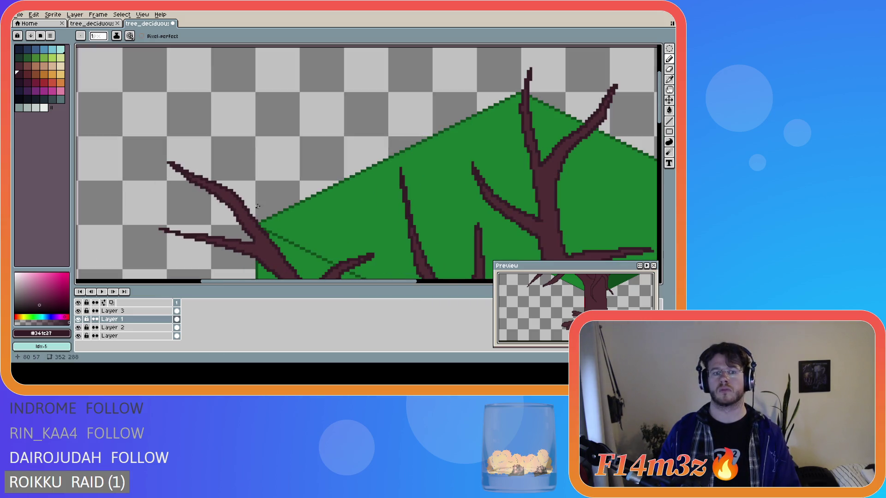
scroll(449, 226, "down", 2)
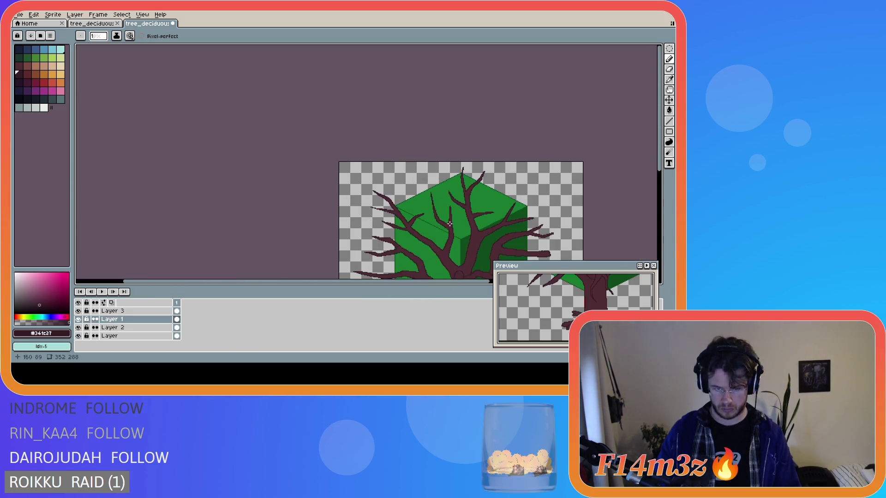
scroll(448, 226, "up", 3)
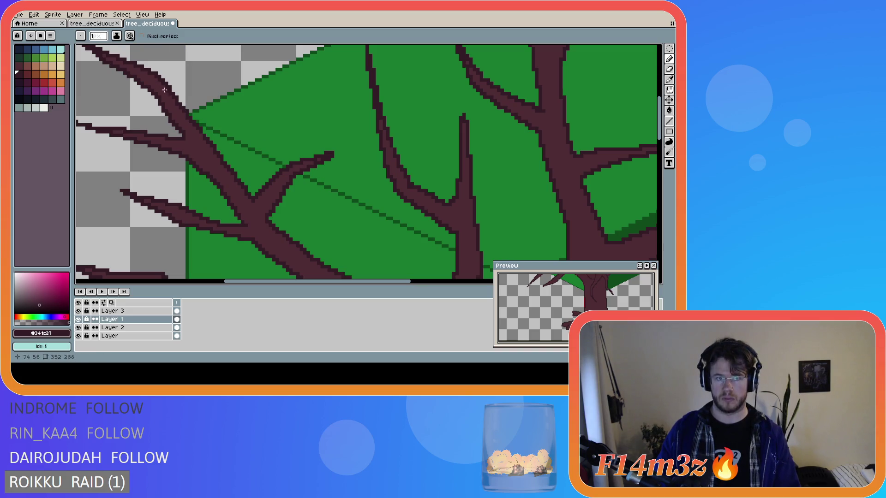
scroll(164, 89, "down", 1)
scroll(352, 151, "down", 1)
scroll(440, 255, "right", 2)
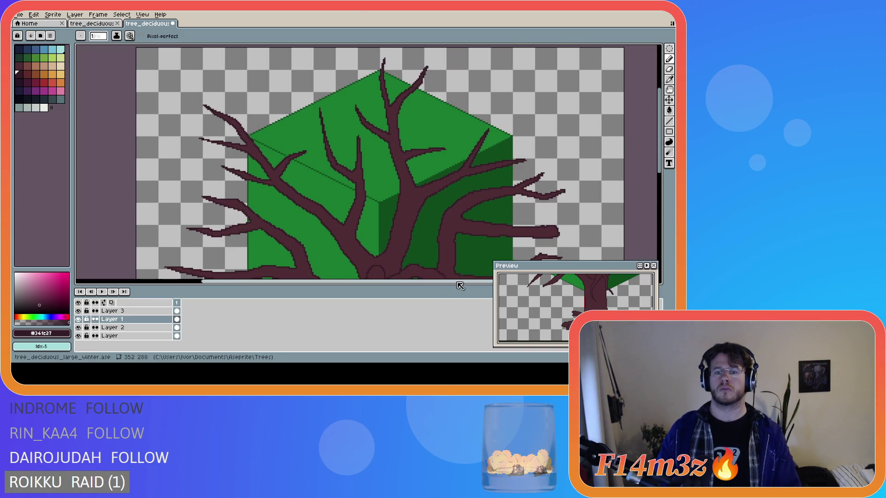
scroll(437, 260, "right", 2)
scroll(434, 266, "down", 1)
scroll(443, 273, "right", 2)
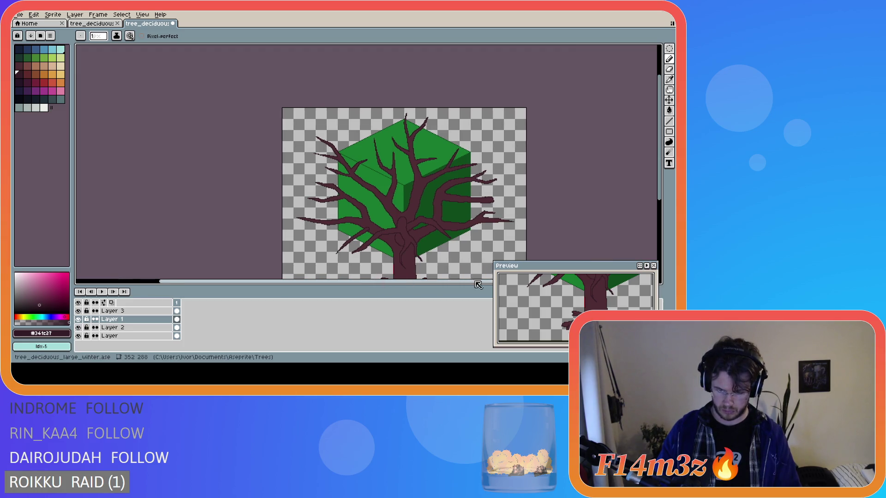
scroll(471, 263, "right", 2)
scroll(554, 221, "down", 2)
scroll(598, 196, "down", 1)
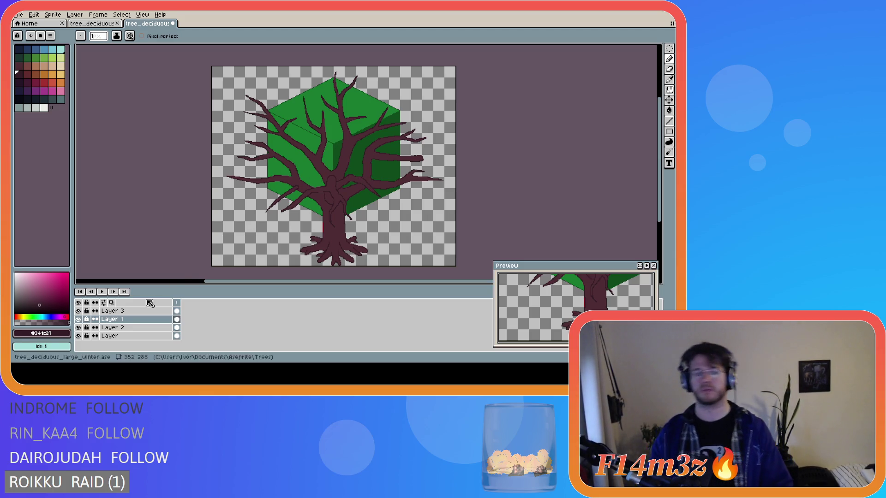
left_click(118, 311)
scroll(409, 136, "up", 2)
Sample the dark branch brown from the canvas as the drawing colour.
key("i")
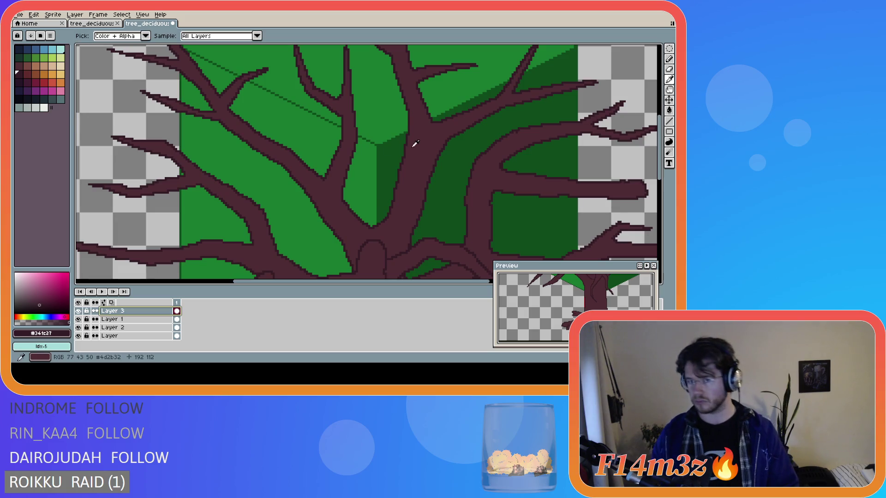
left_click(406, 135)
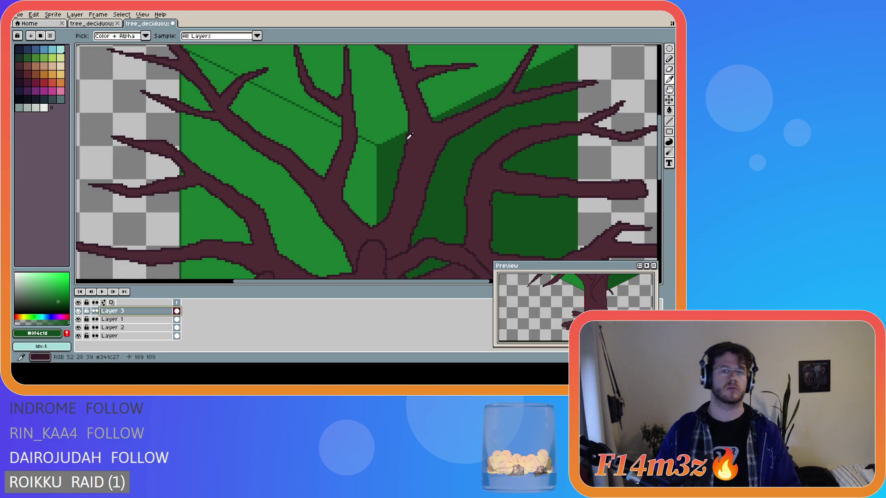
left_click(406, 139)
key("b")
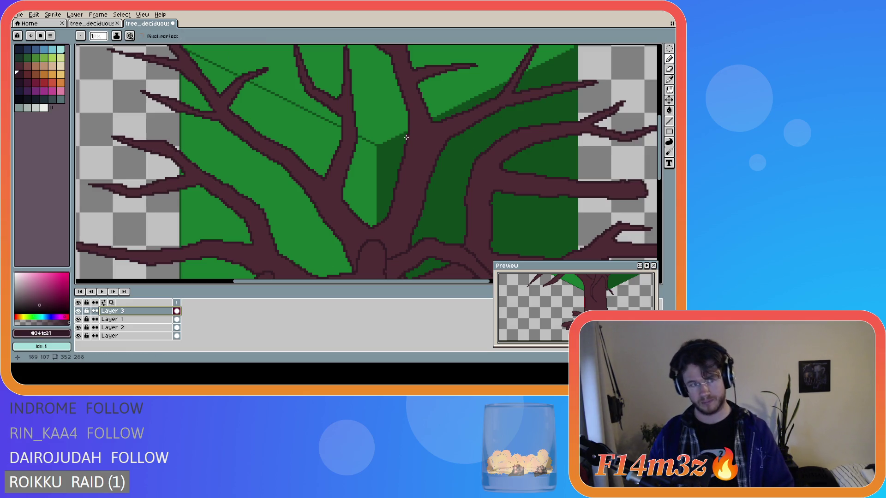
scroll(436, 126, "down", 2)
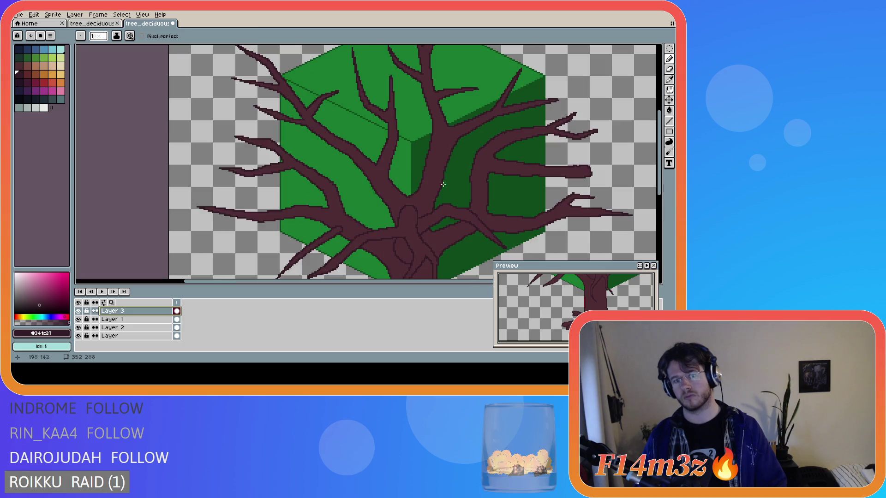
scroll(453, 275, "right", 2)
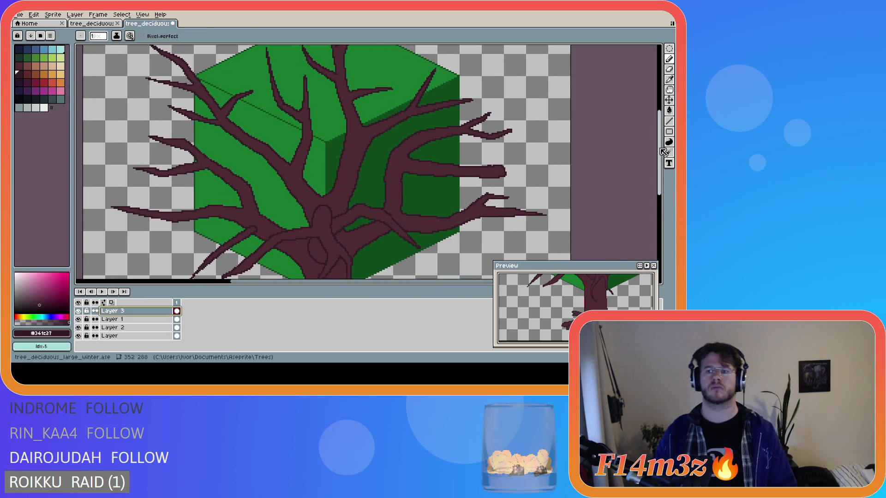
scroll(539, 159, "up", 1)
scroll(456, 158, "up", 1)
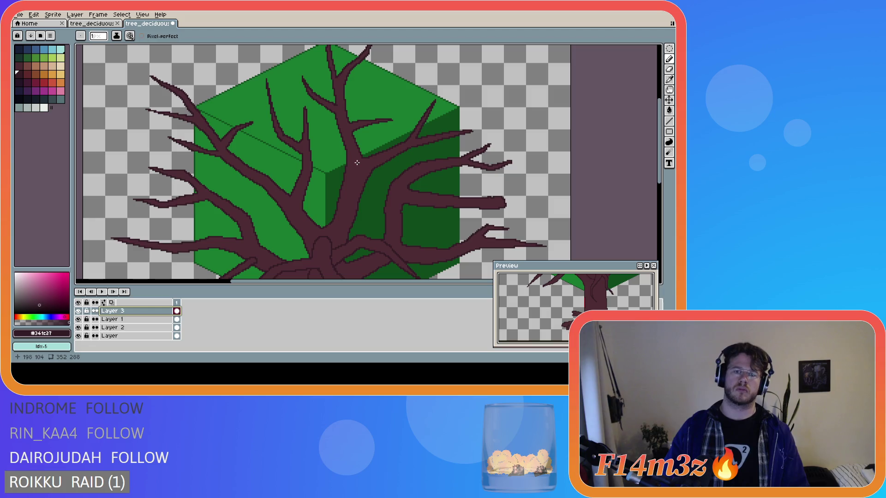
Draw thin twigs on Layer 3 across the cube's middle between the central branches.
mouse_move(347, 162)
left_mouse_down()
mouse_move(267, 164)
mouse_move(318, 172)
left_mouse_up()
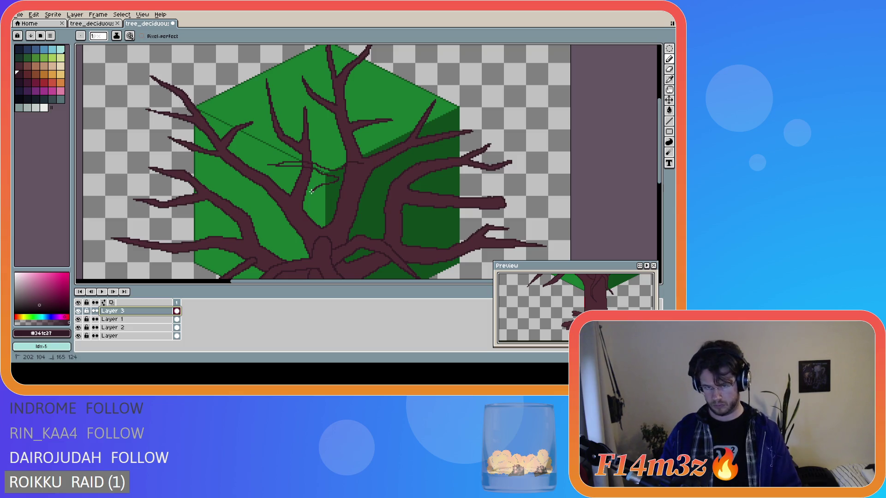
left_click_drag(304, 194, 384, 189)
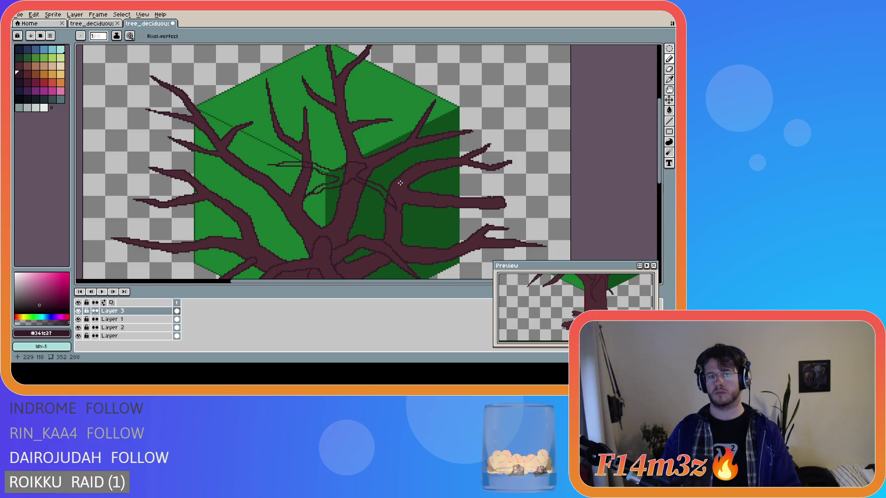
scroll(365, 167, "down", 1)
left_click_drag(434, 279, 368, 254)
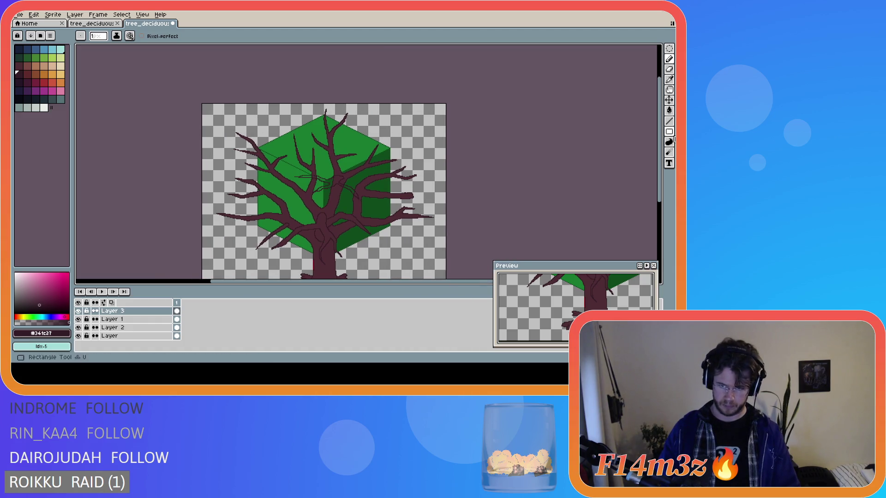
Draw a thin dark guide line across the cube's top face on Layer 3, checking layer bounds.
key("ctrl")
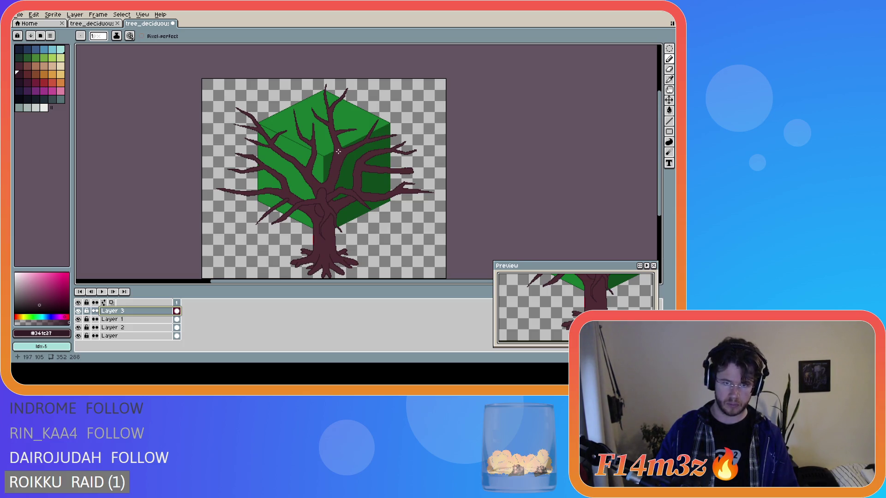
left_click(338, 150)
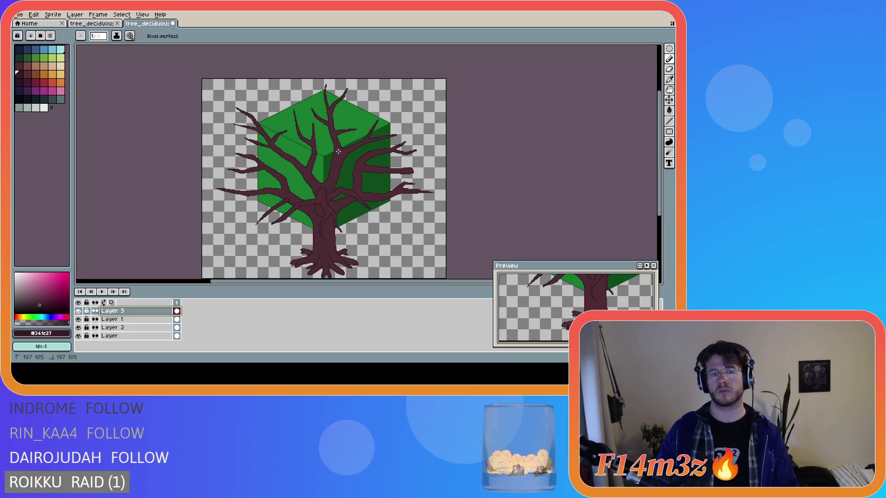
mouse_move(320, 151)
left_mouse_down()
mouse_move(304, 151)
mouse_move(340, 160)
mouse_move(338, 152)
left_mouse_up()
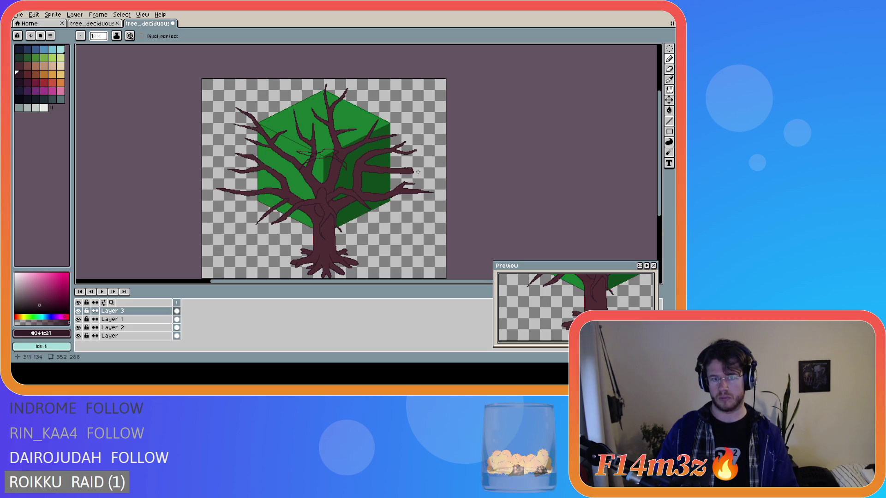
key("ctrl")
key("ctrl")
key("ctrl")
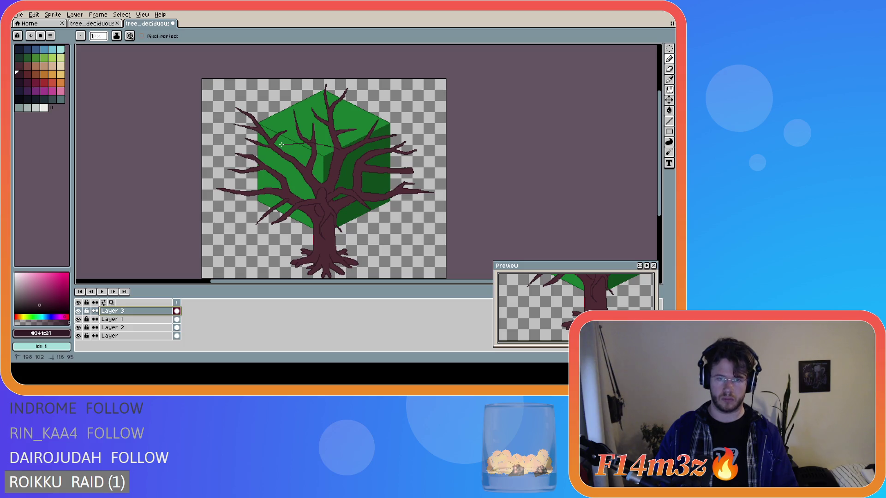
mouse_move(294, 146)
left_mouse_down()
mouse_move(319, 152)
mouse_move(314, 158)
mouse_move(341, 153)
left_mouse_up()
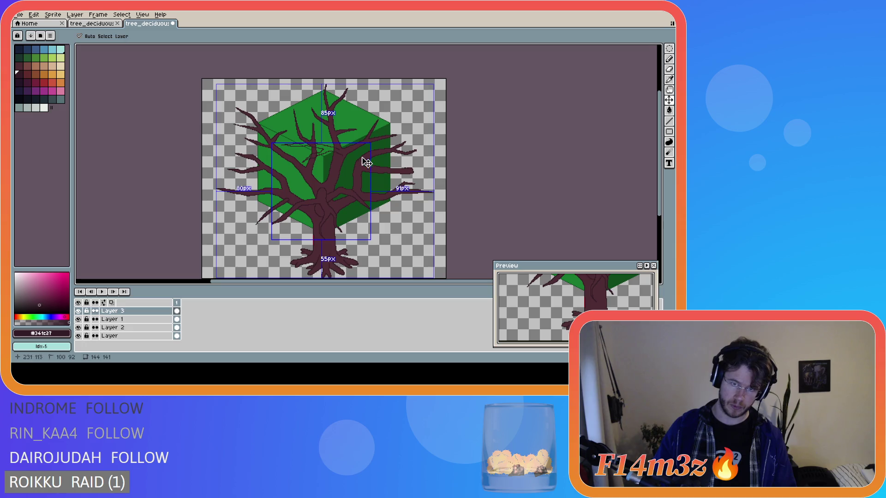
On Layer 1, draw thin lines along the cube's top face edges near the central branches.
left_click(337, 149, "ctrl")
mouse_move(337, 149)
left_mouse_down()
mouse_move(278, 163)
mouse_move(322, 151)
left_mouse_up()
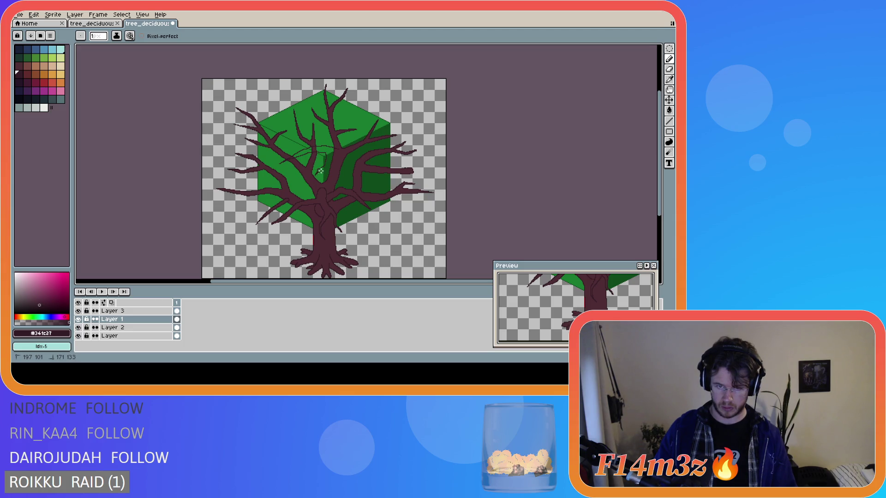
left_click_drag(339, 151, 337, 149)
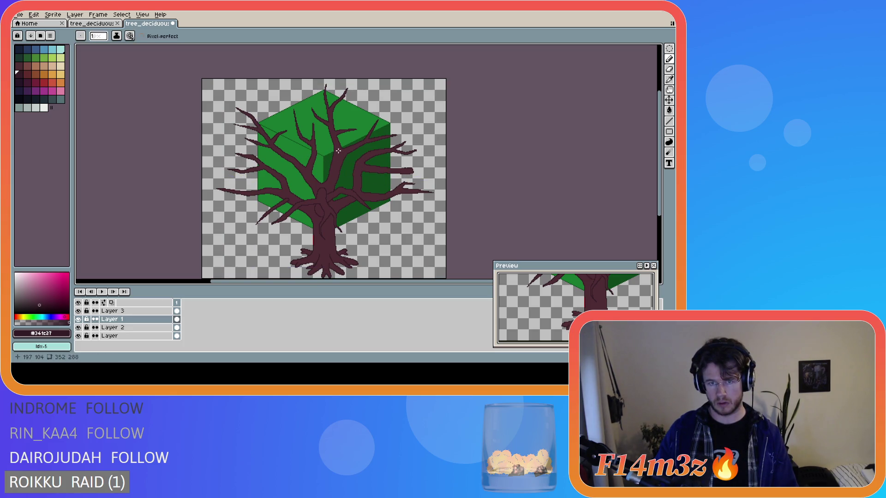
left_click_drag(292, 162, 311, 159)
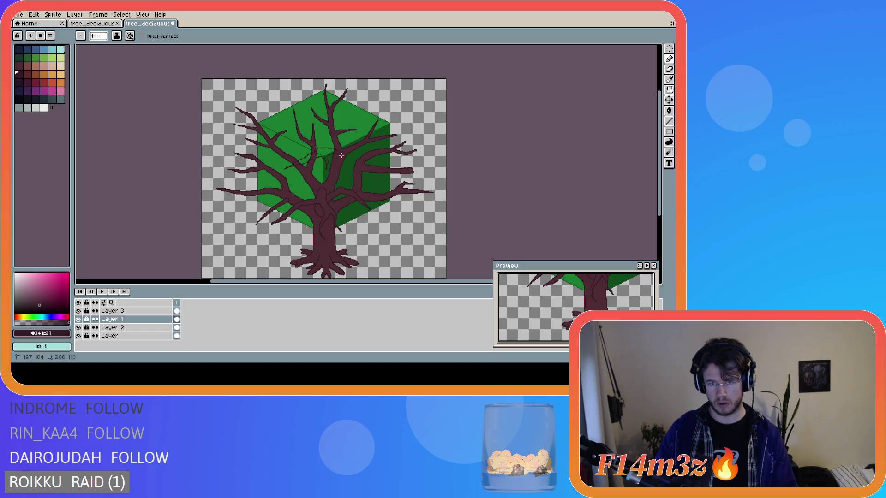
key("ctrl+a")
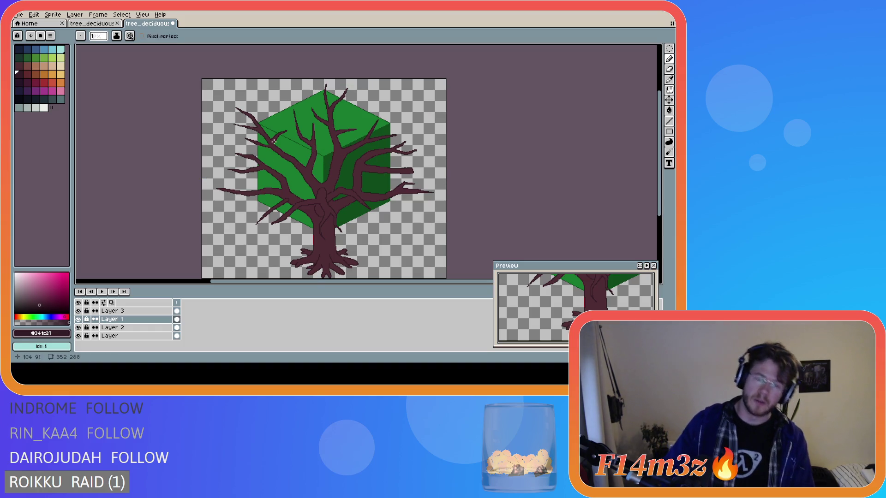
scroll(298, 146, "up", 1)
scroll(332, 149, "down", 1)
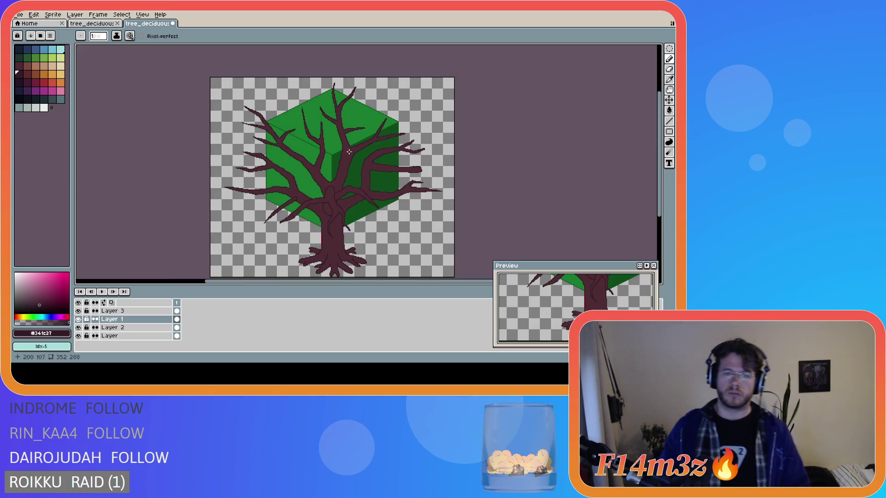
mouse_move(347, 149)
left_mouse_down()
mouse_move(298, 154)
mouse_move(317, 151)
mouse_move(326, 161)
mouse_move(349, 151)
left_mouse_up()
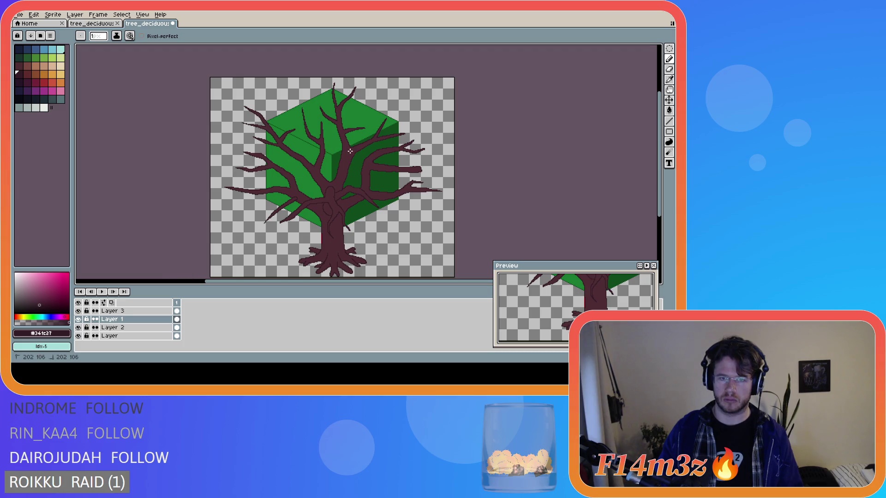
left_click_drag(334, 150, 346, 152)
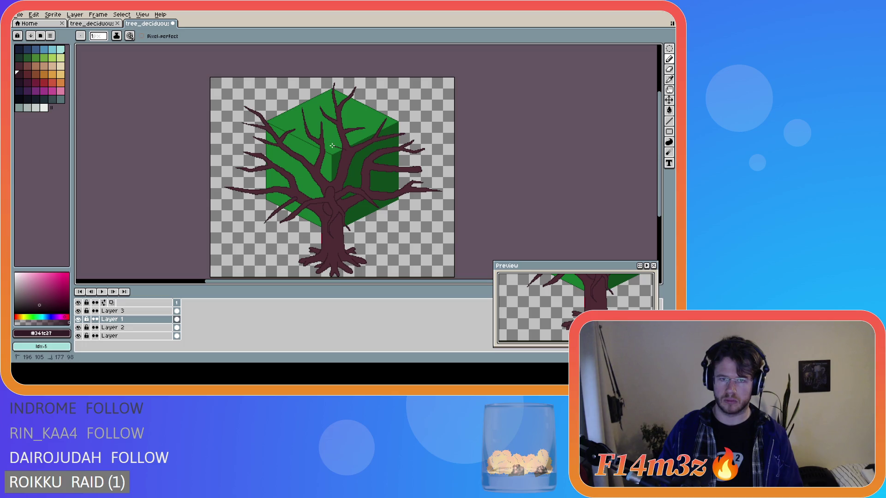
left_click_drag(321, 147, 301, 155)
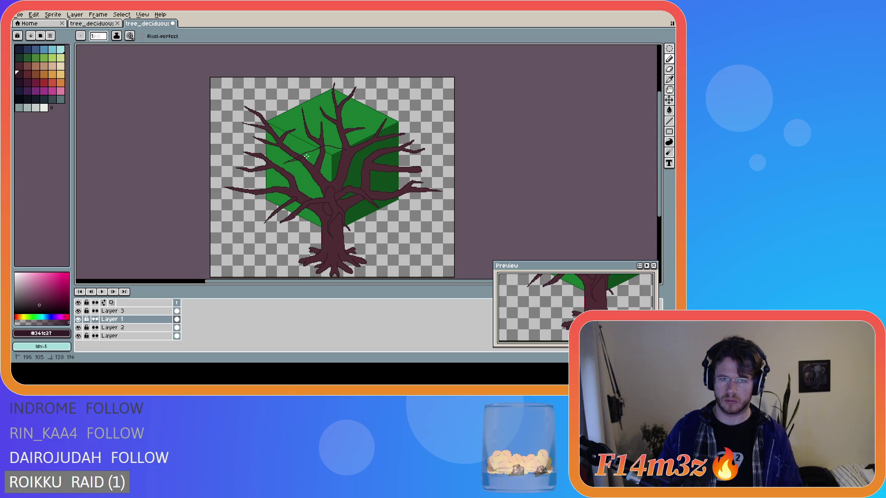
Redraw the cube's top edge line leftward, undoing a misplaced segment and checking layer bounds.
mouse_move(342, 158)
left_mouse_down()
mouse_move(348, 149)
mouse_move(338, 147)
left_mouse_up()
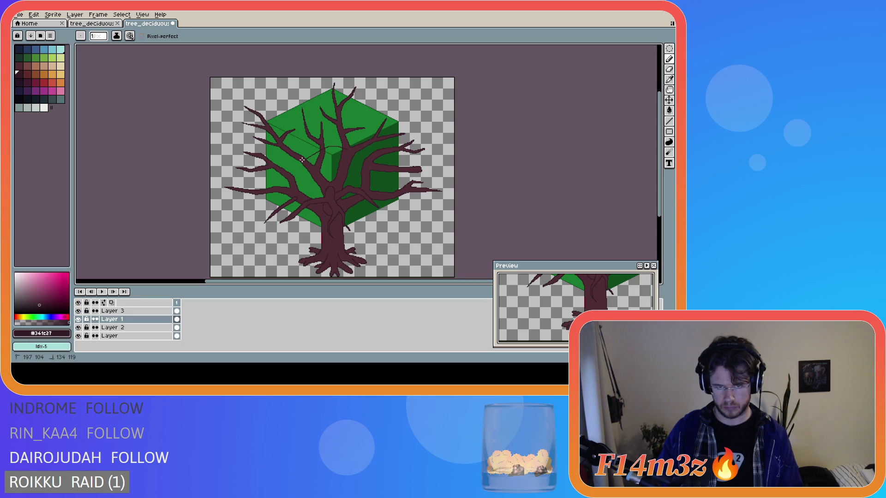
key("ctrl+z")
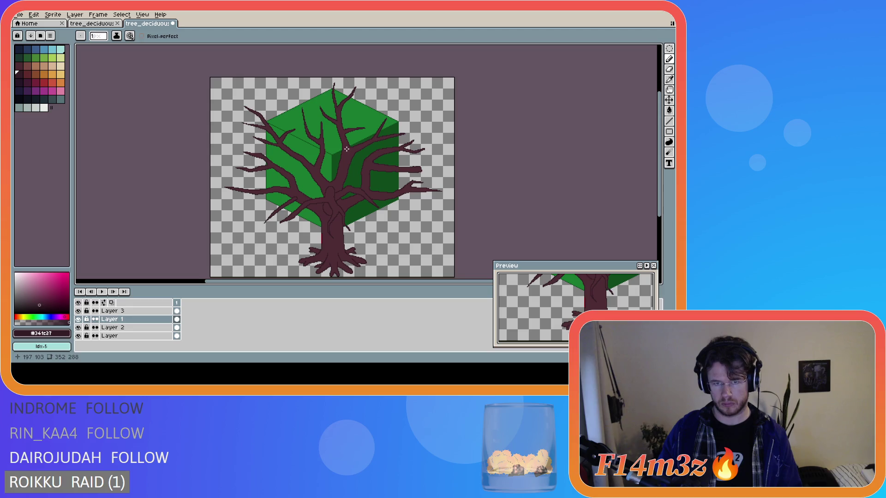
mouse_move(335, 146)
left_mouse_down()
mouse_move(315, 145)
mouse_move(305, 163)
left_mouse_up()
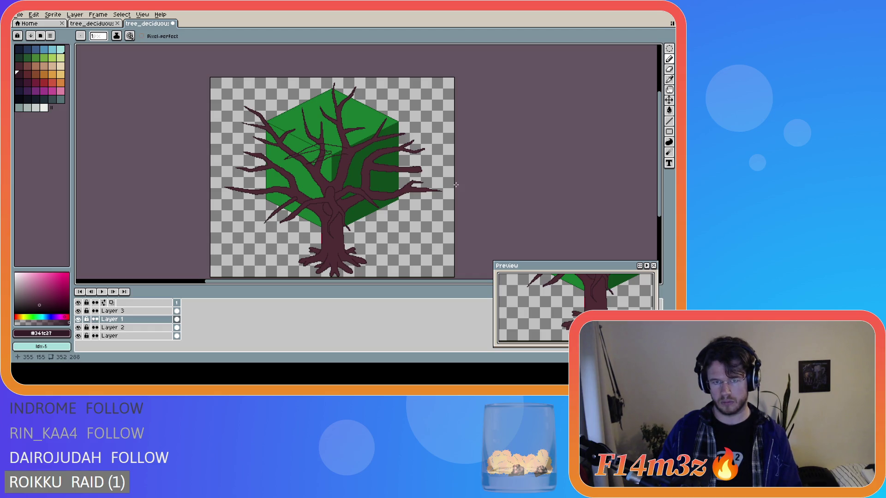
key("v")
key("b")
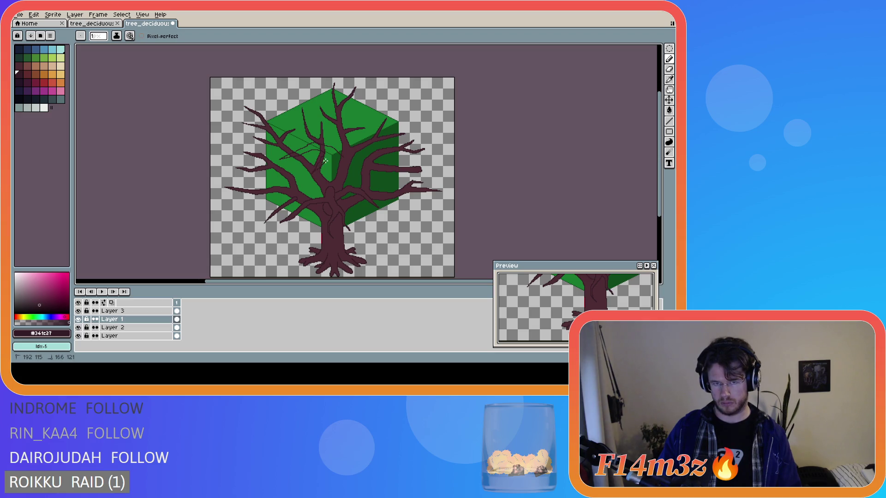
left_click_drag(339, 158, 338, 159)
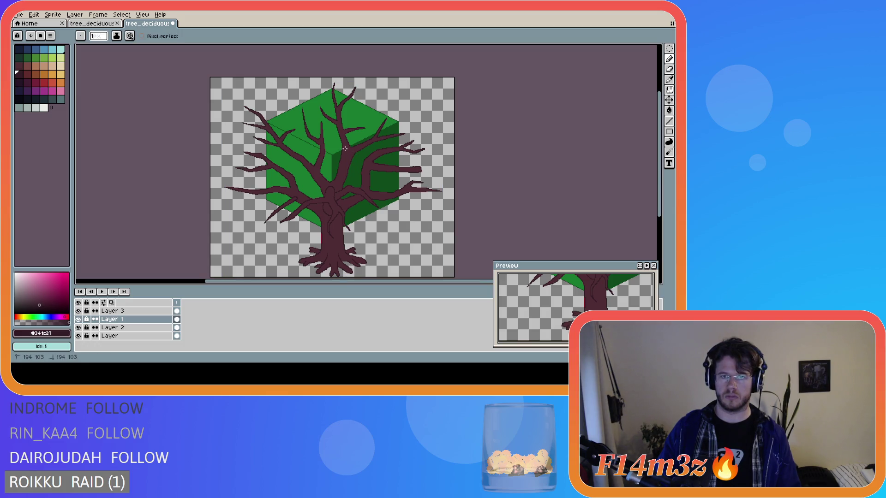
mouse_move(341, 144)
left_mouse_down()
mouse_move(310, 142)
mouse_move(326, 146)
left_mouse_up()
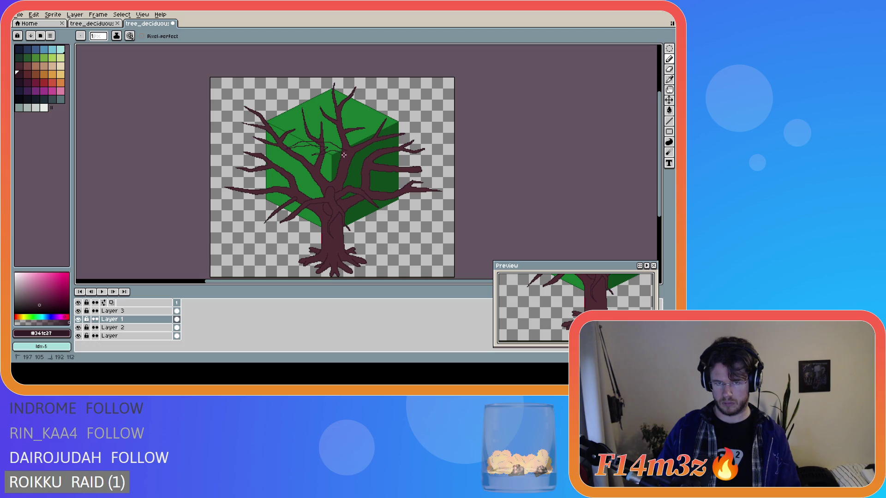
key("v")
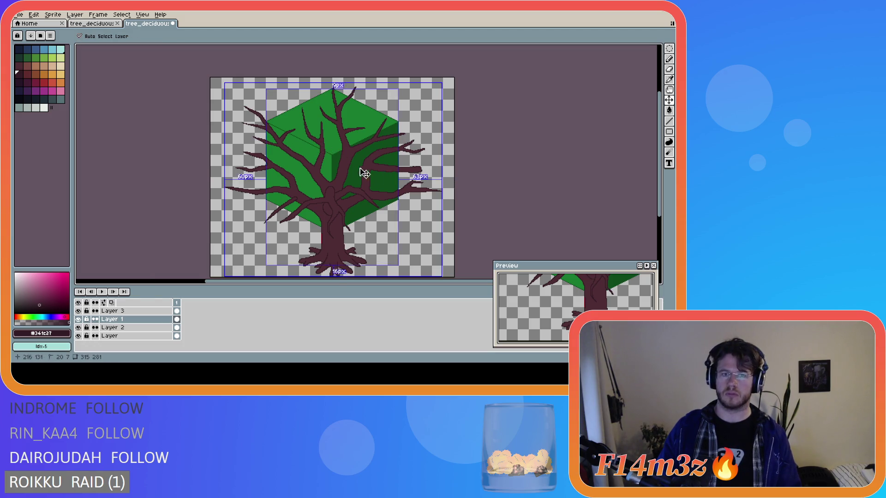
Undo stray lines and redraw a short thin line on the cube's top edge by the trunk.
key("b")
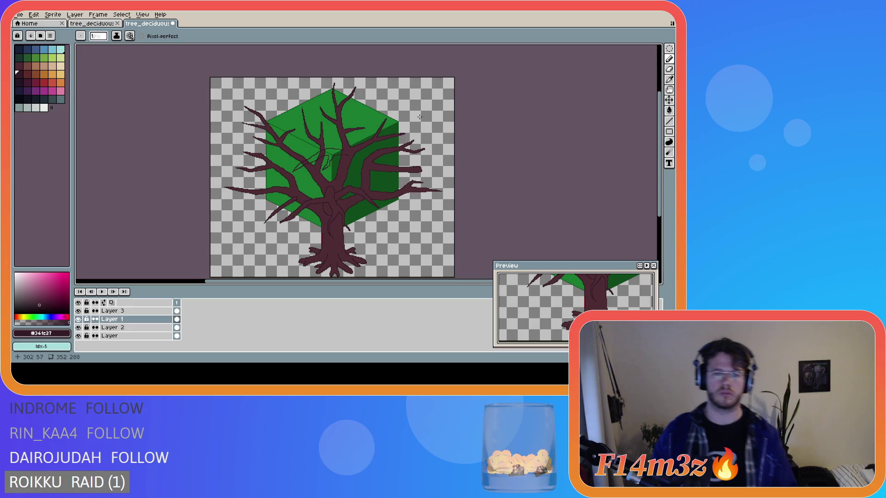
key("ctrl+z")
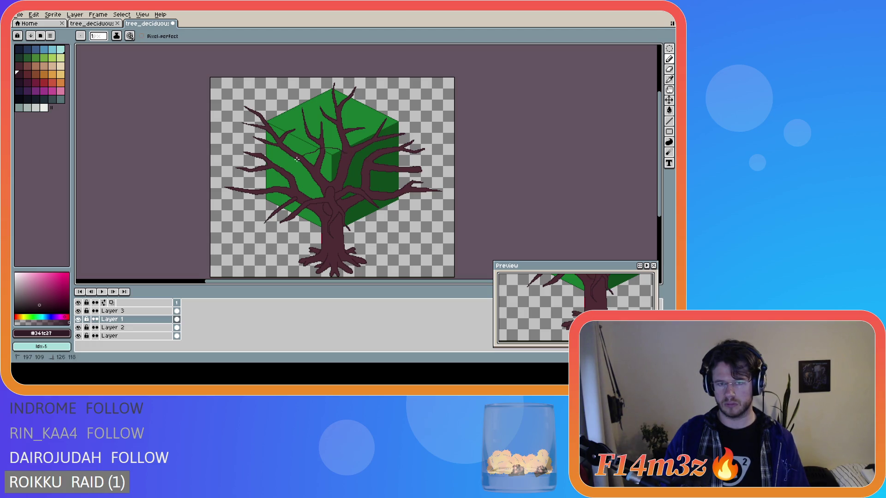
key("Escape")
left_click(330, 150)
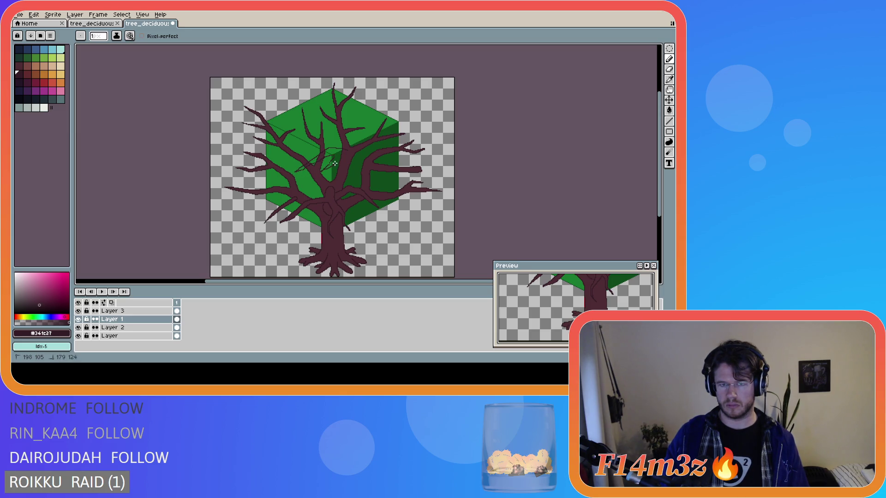
key("v")
key("b")
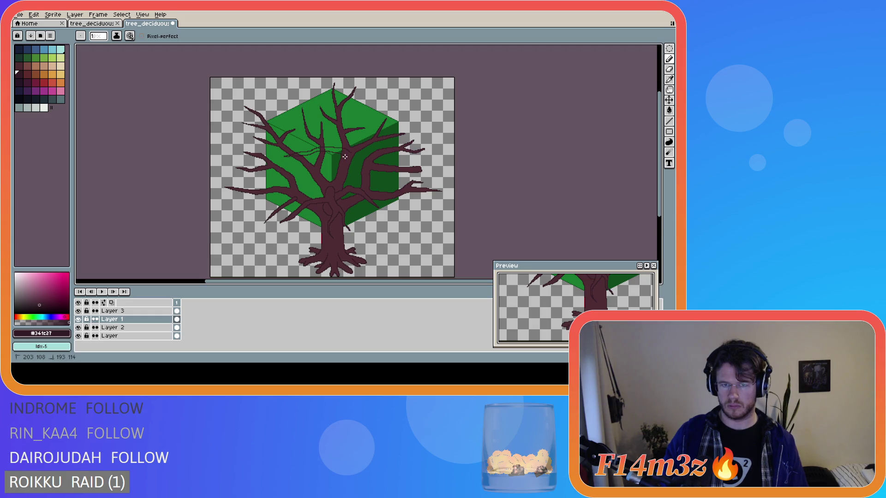
Remove the squiggle across the cube and verify the remaining edge line's layer bounds.
key("ctrl+z")
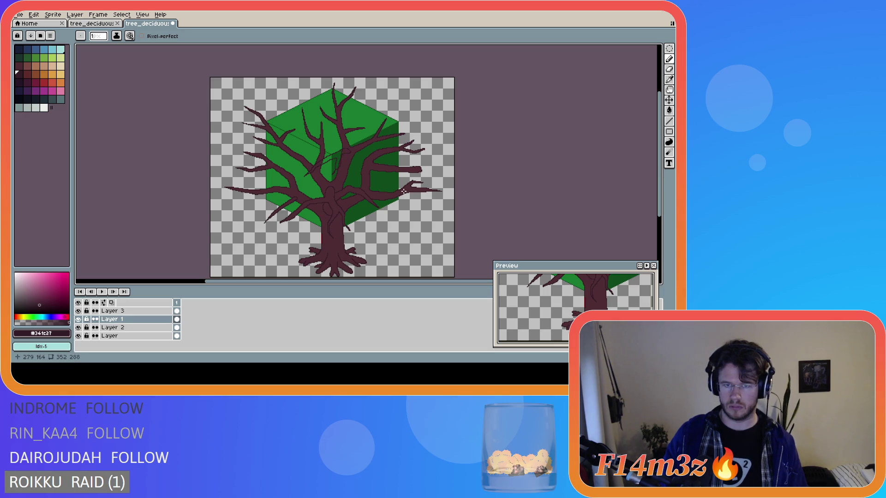
key("v")
key("b")
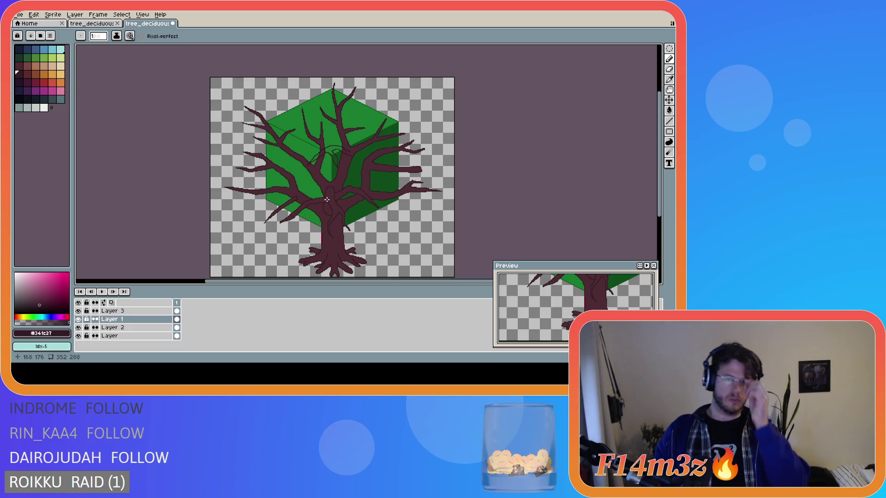
key("v")
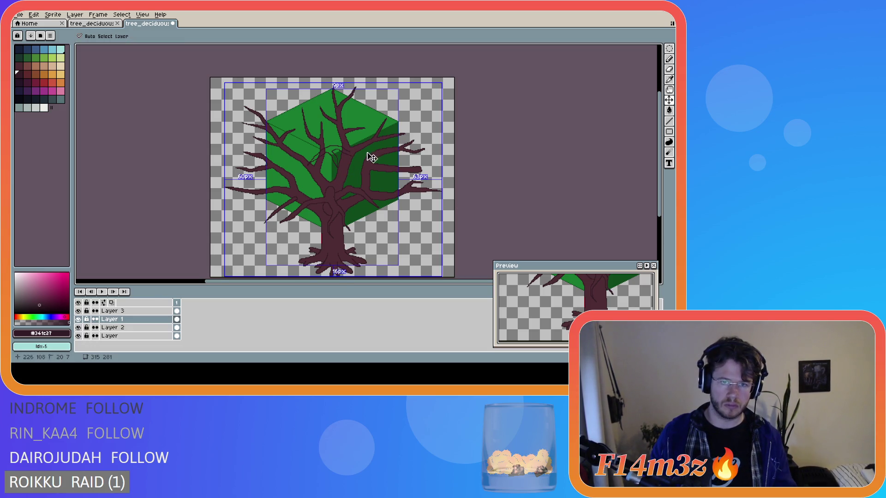
key("b")
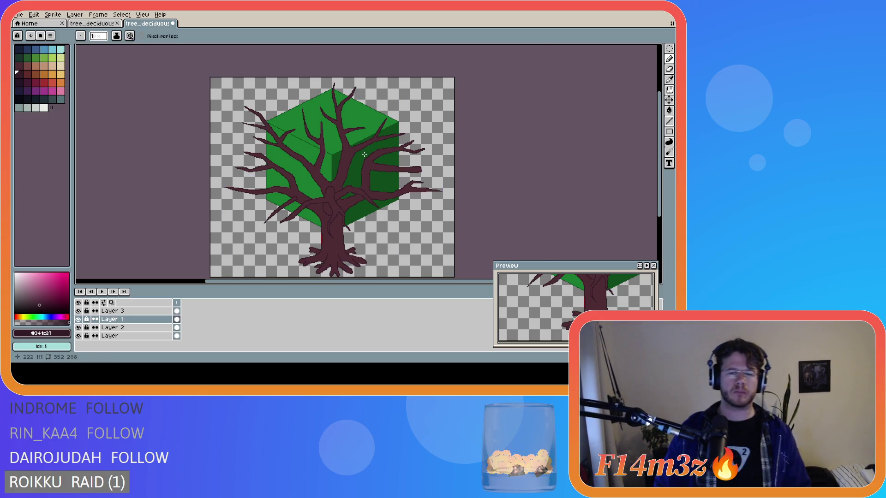
scroll(346, 149, "up", 1)
left_click_drag(321, 140, 290, 148)
key("ctrl+z")
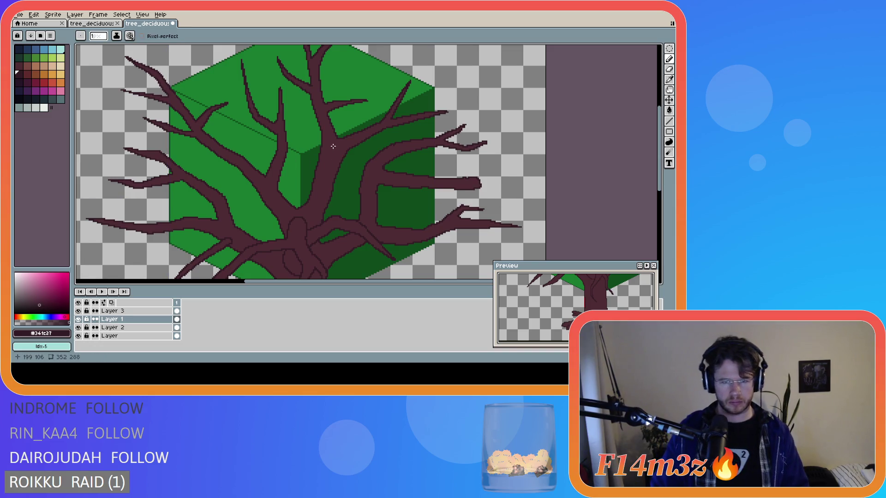
left_click_drag(322, 140, 236, 151)
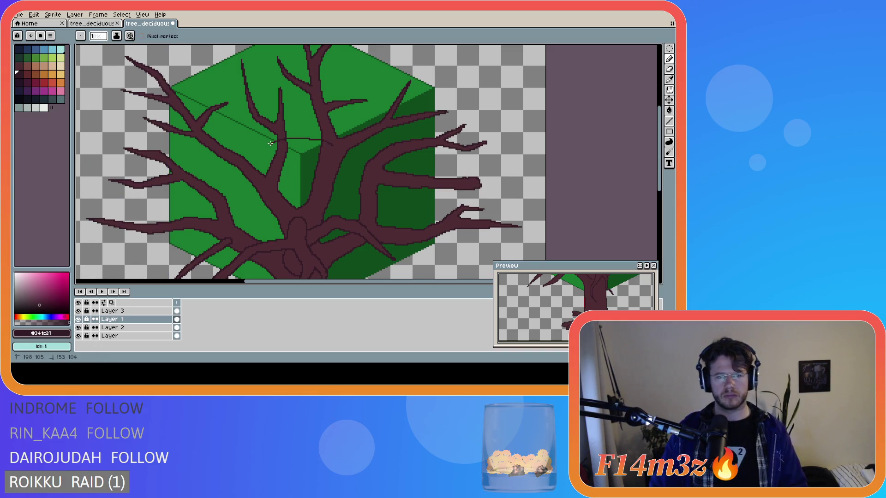
key("ctrl+z")
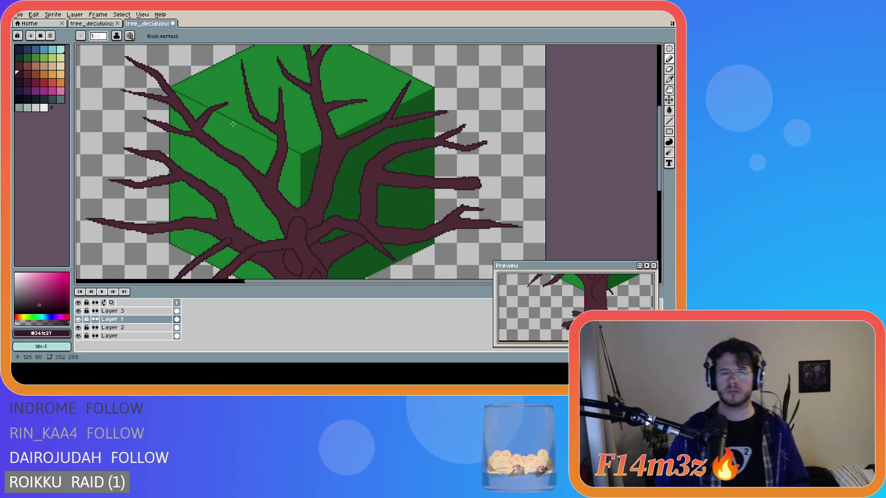
scroll(360, 117, "down", 2)
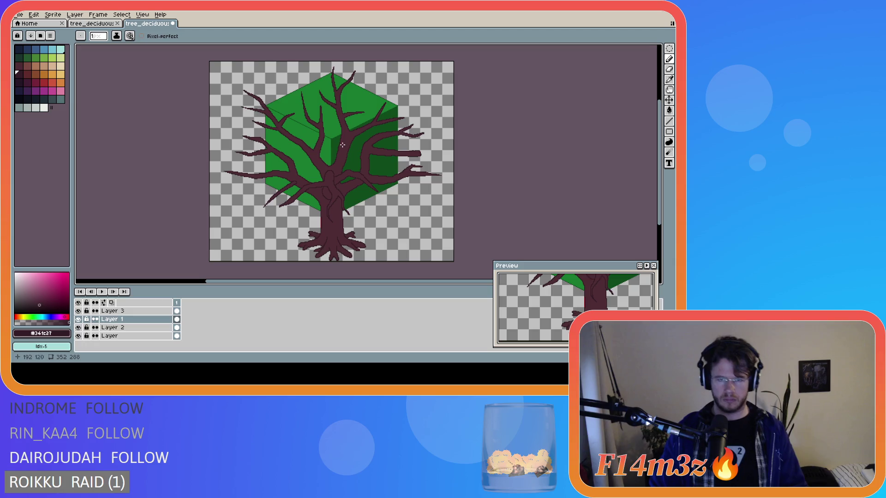